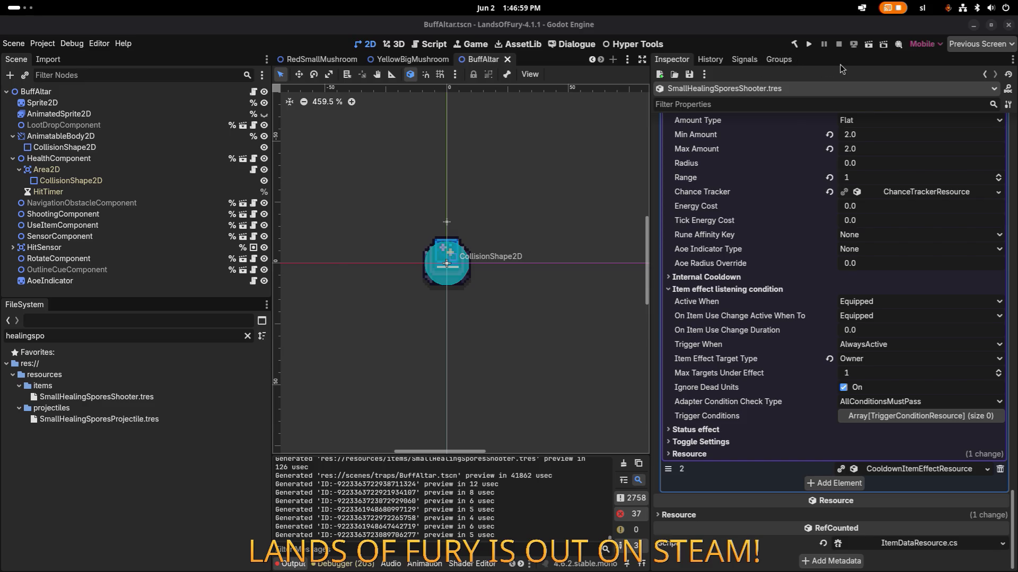
- Switch from Godot to Aseprite, where the Items.png sprite sheet is open
key("alt+Tab")
left_click(778, 273)
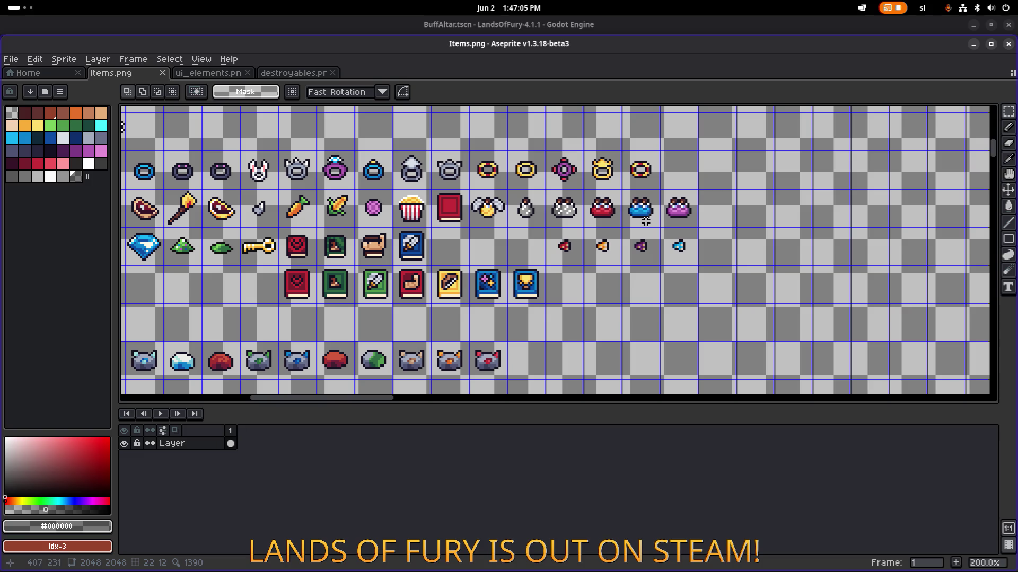
- Pan and zoom across the full Items.png icon grid, then minimise Aseprite
left_click_drag(511, 218, 517, 217)
scroll(589, 215, "down", 2)
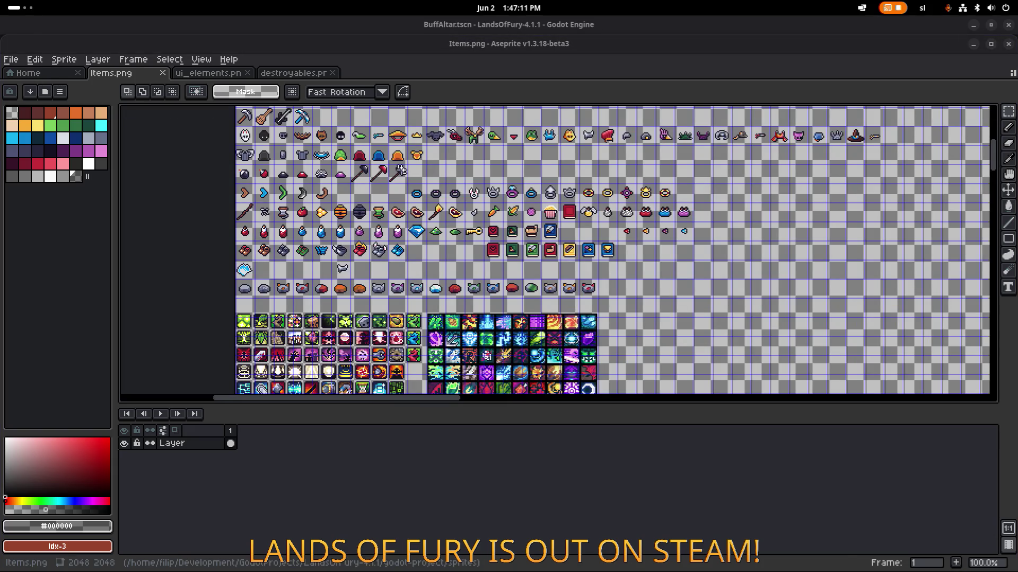
scroll(596, 209, "right", 2)
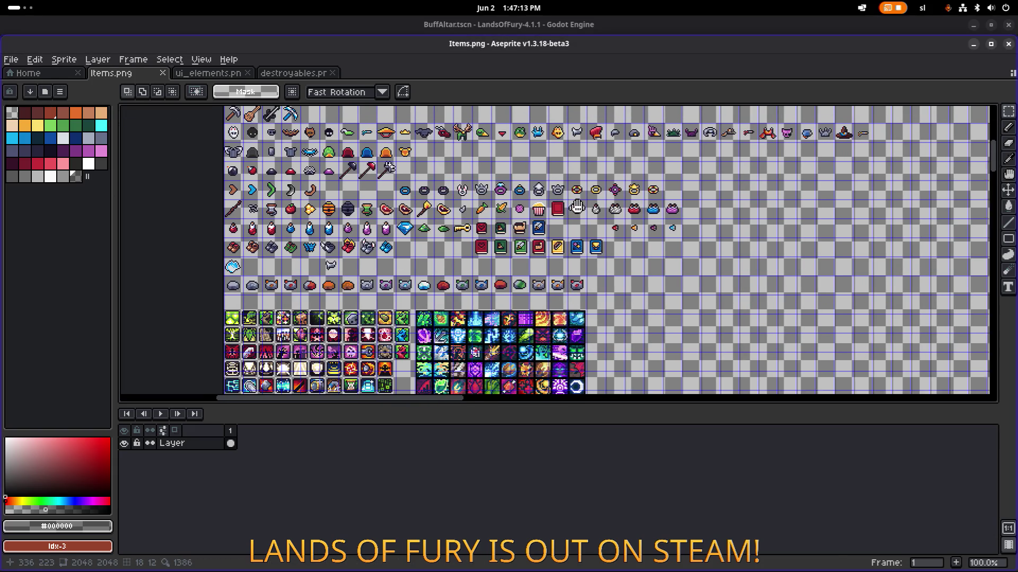
left_click(973, 44)
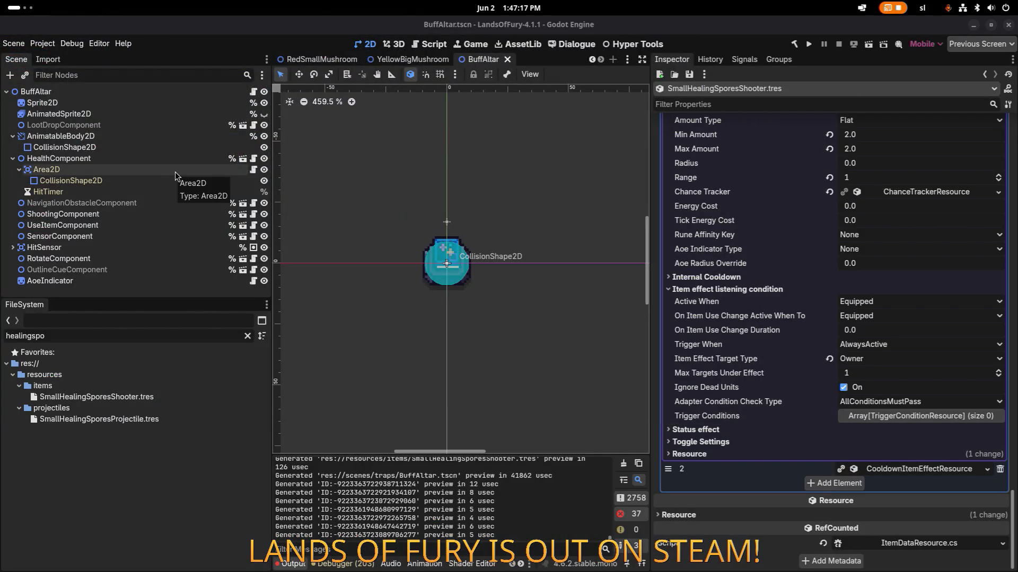
- Select SmallHealingSporesShooter.tres and expand the heal effect's Level Window settings
left_click(171, 402)
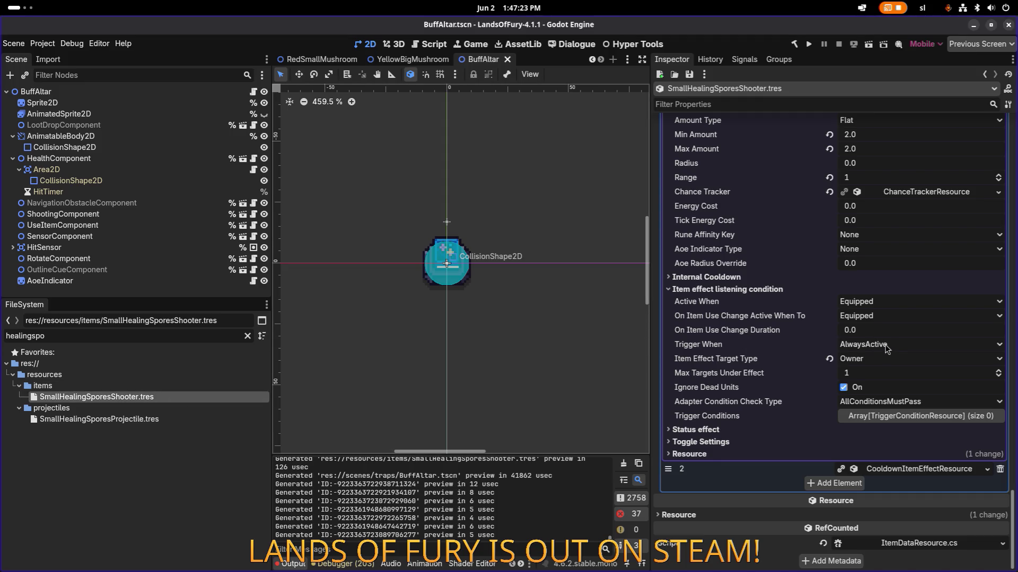
scroll(879, 367, "up", 15)
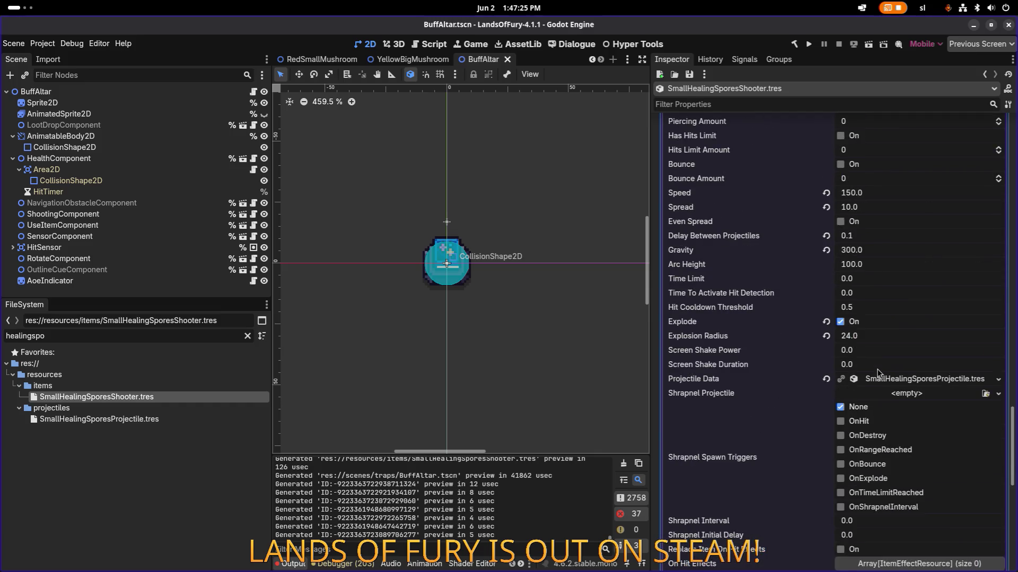
scroll(879, 373, "up", 5)
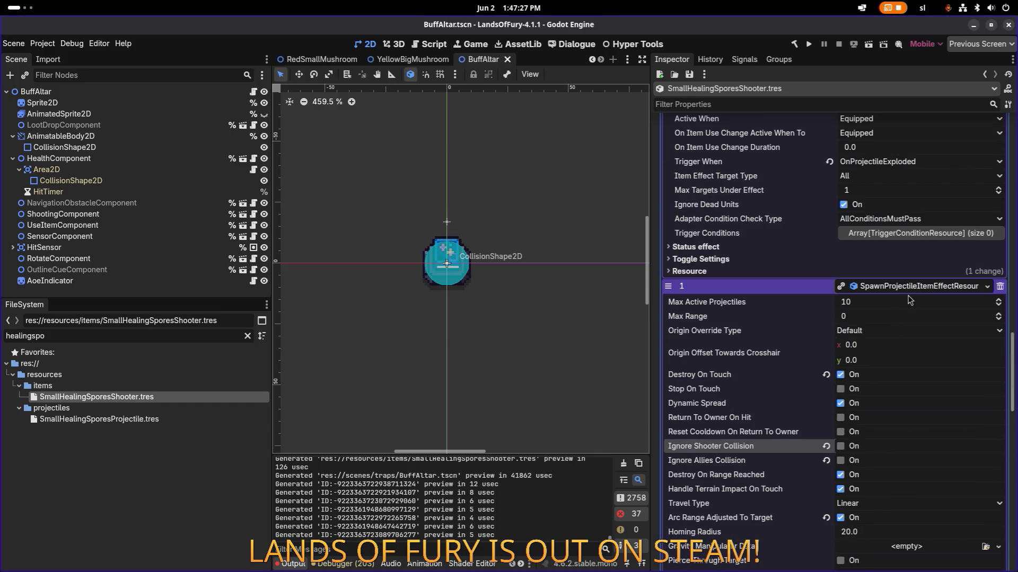
scroll(910, 293, "up", 8)
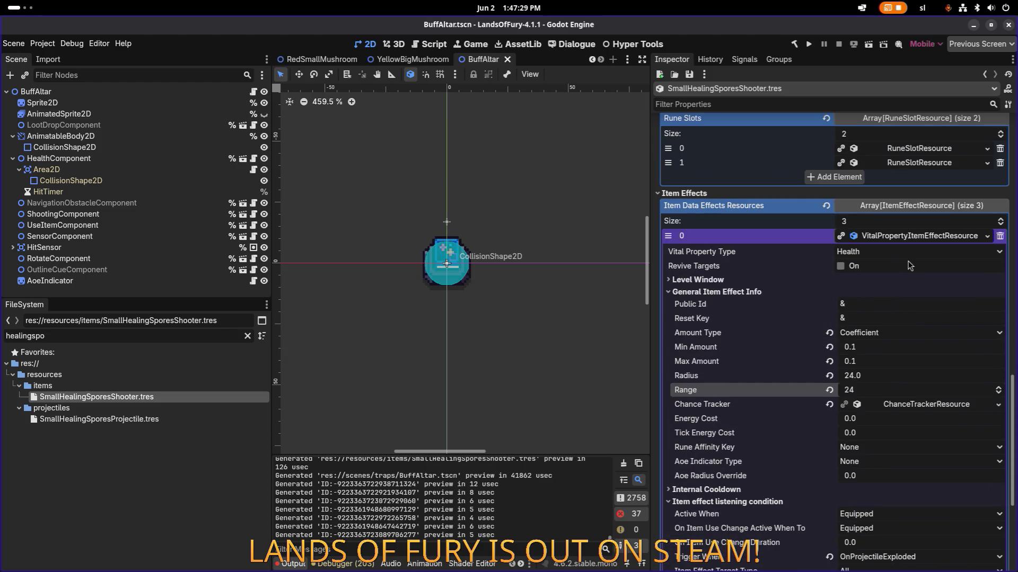
left_click(734, 281)
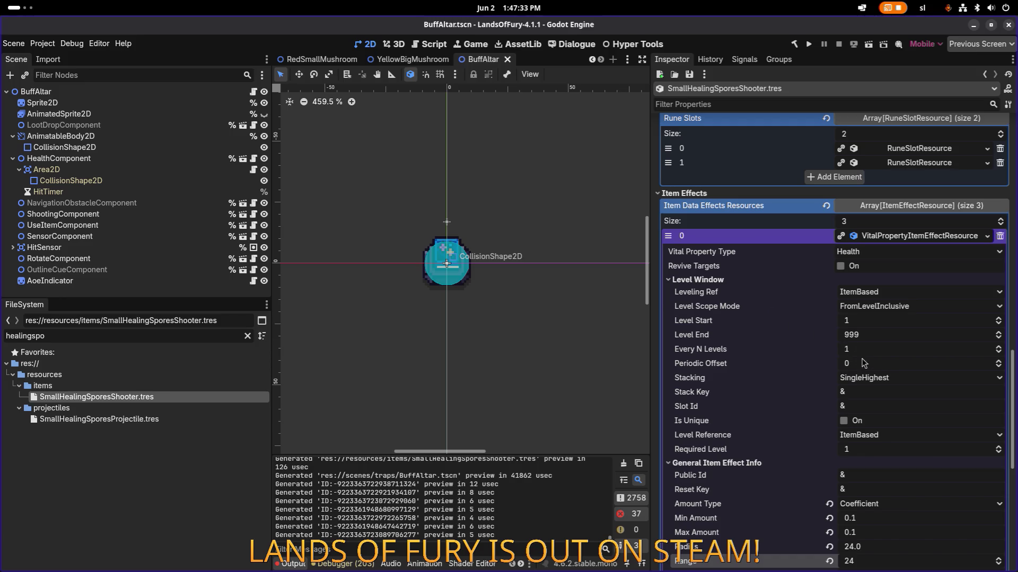
- Review the heal settings (OnProjectileExploded, Radius 24.0) and open the Trigger When choices
scroll(878, 369, "down", 5)
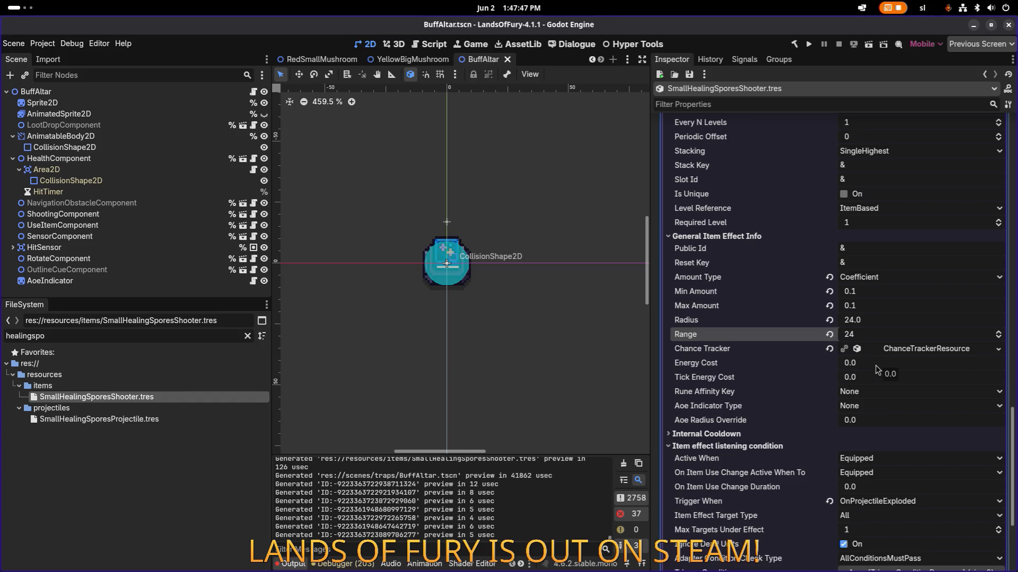
scroll(878, 369, "up", 1)
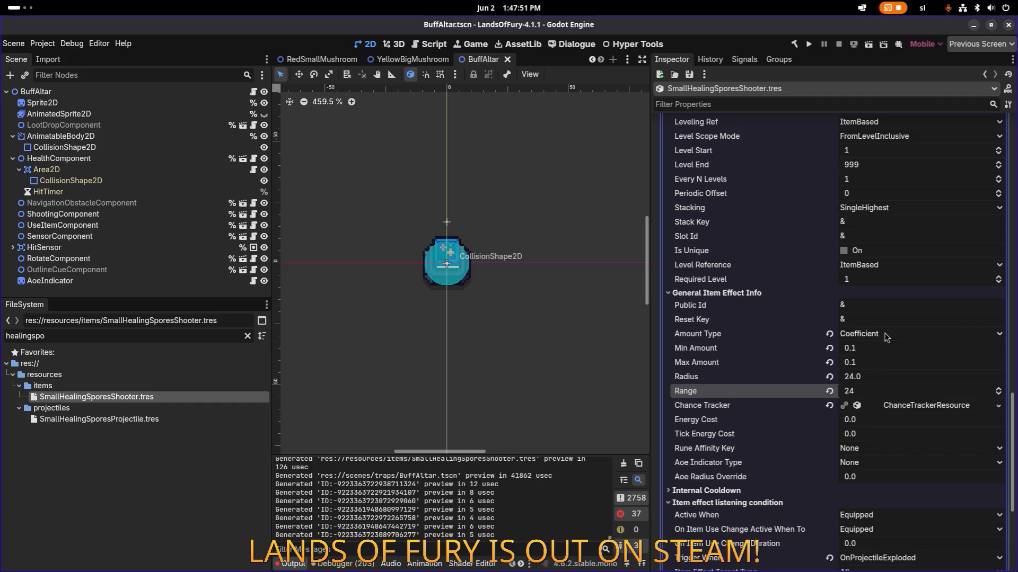
scroll(887, 337, "down", 3)
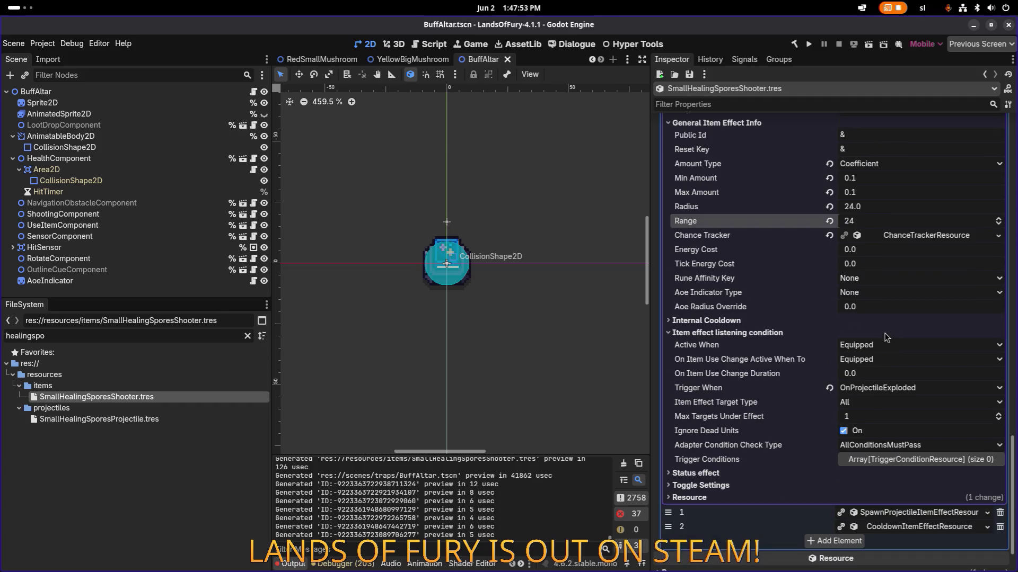
scroll(887, 337, "up", 6)
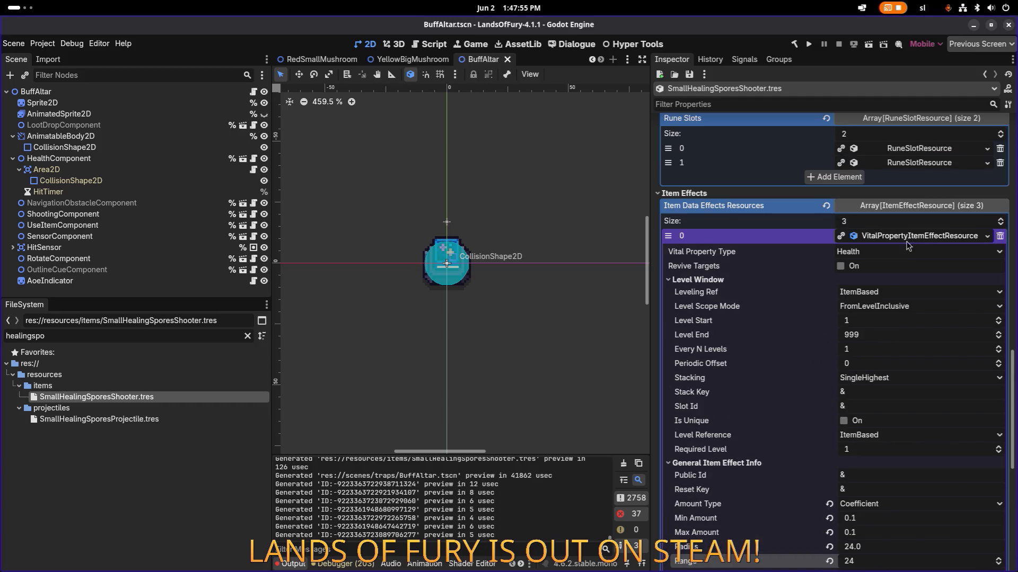
scroll(905, 243, "down", 5)
scroll(904, 278, "up", 7)
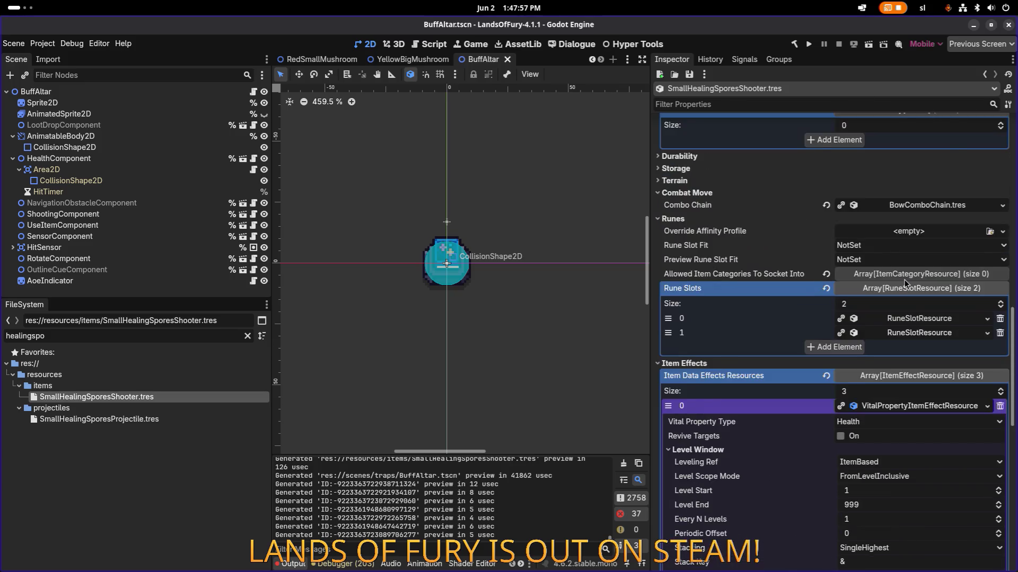
scroll(919, 227, "down", 8)
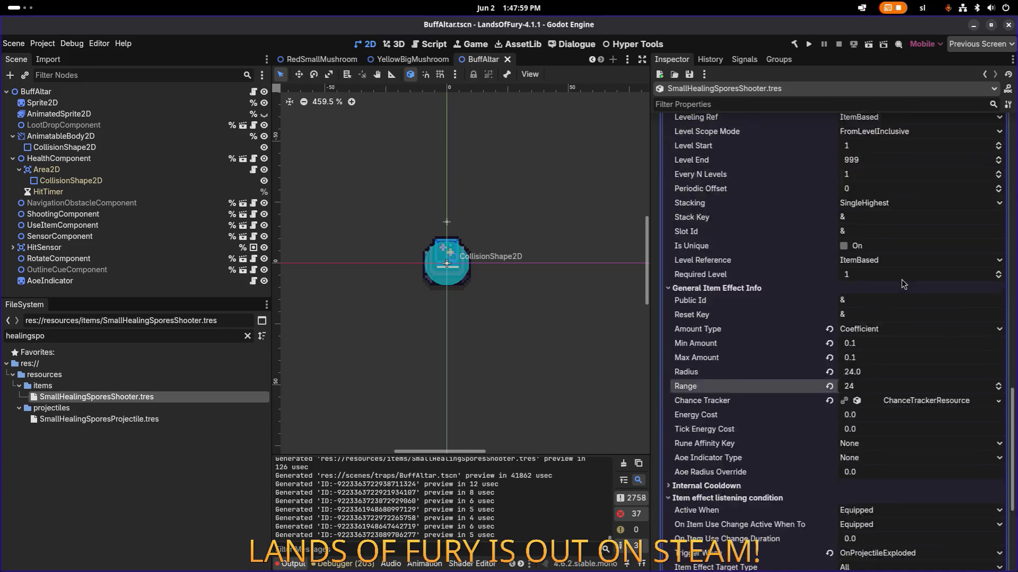
scroll(904, 285, "up", 2)
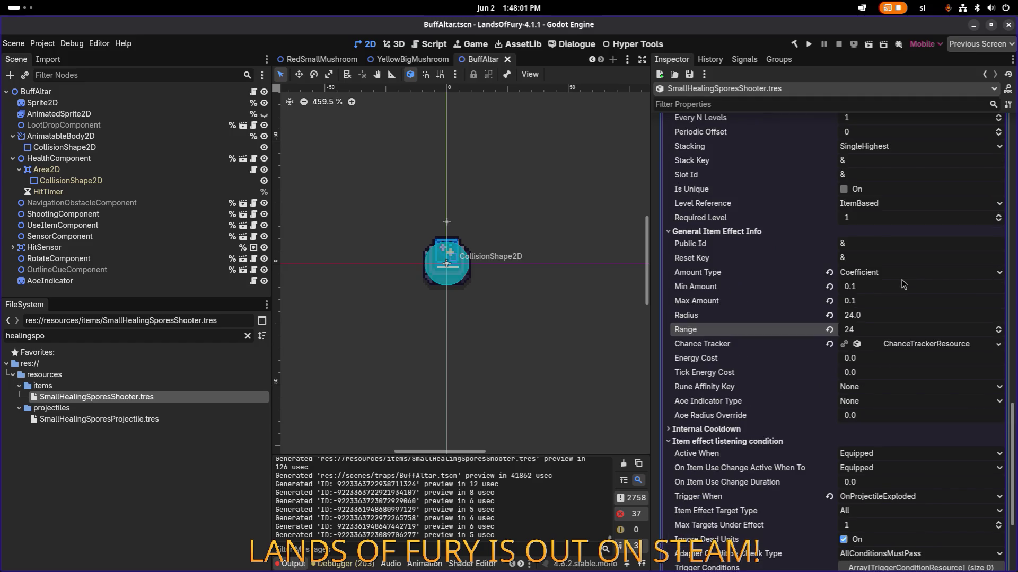
scroll(904, 285, "down", 1)
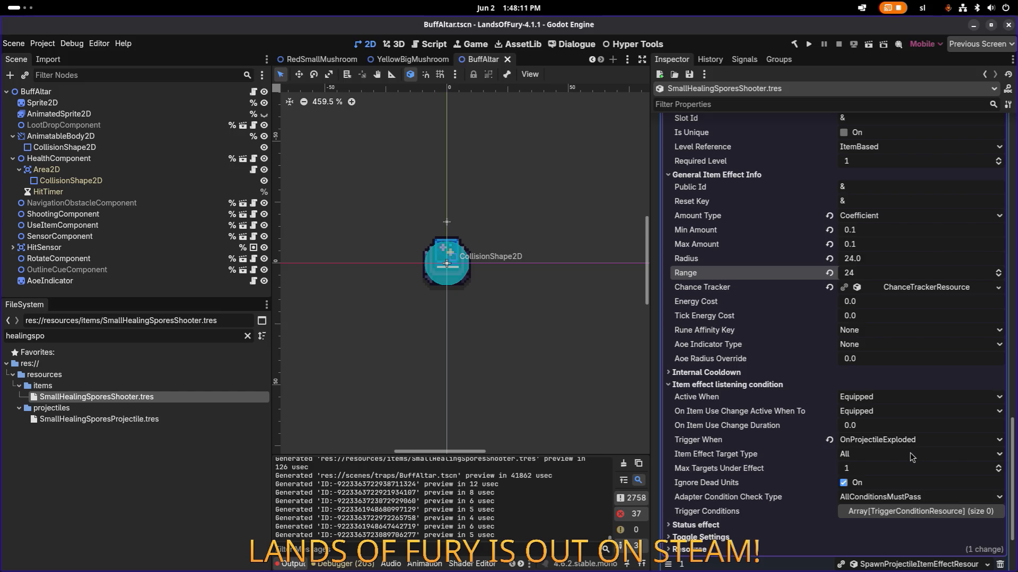
scroll(911, 456, "down", 2)
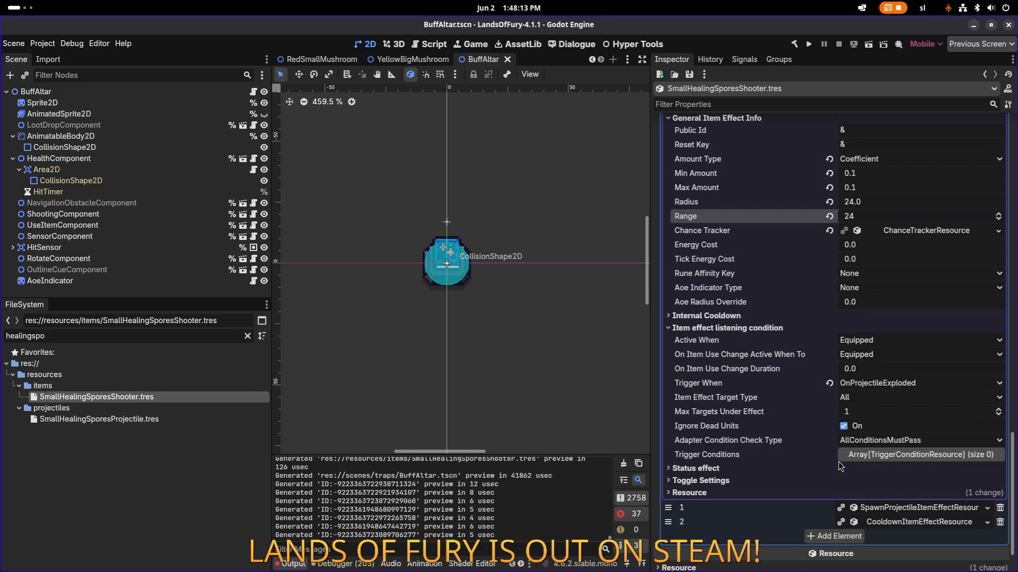
left_click(932, 384)
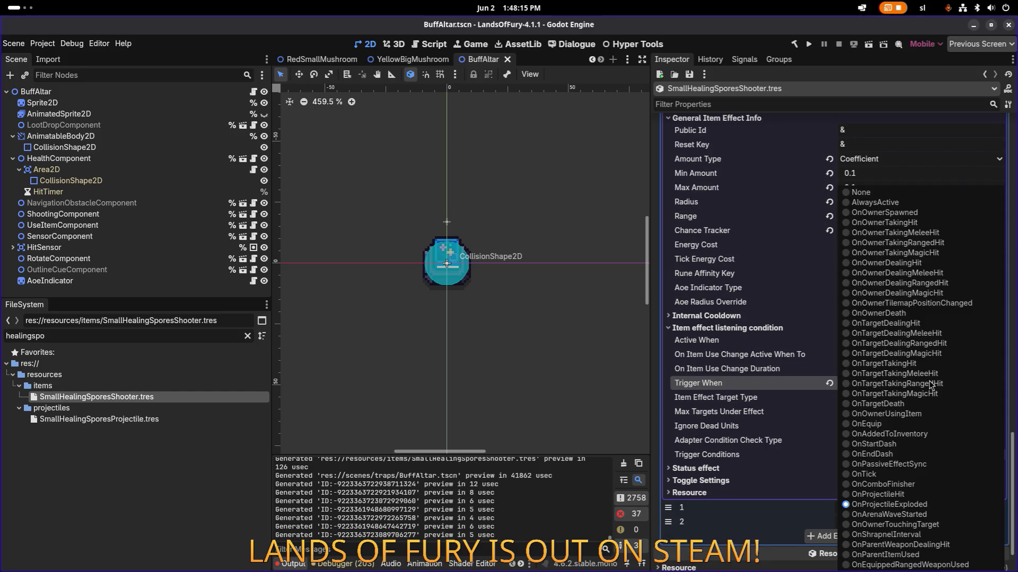
- Set the heal's Trigger When to OnProjectileHit, save the scene, and run the game
left_click(887, 494)
left_click(902, 385)
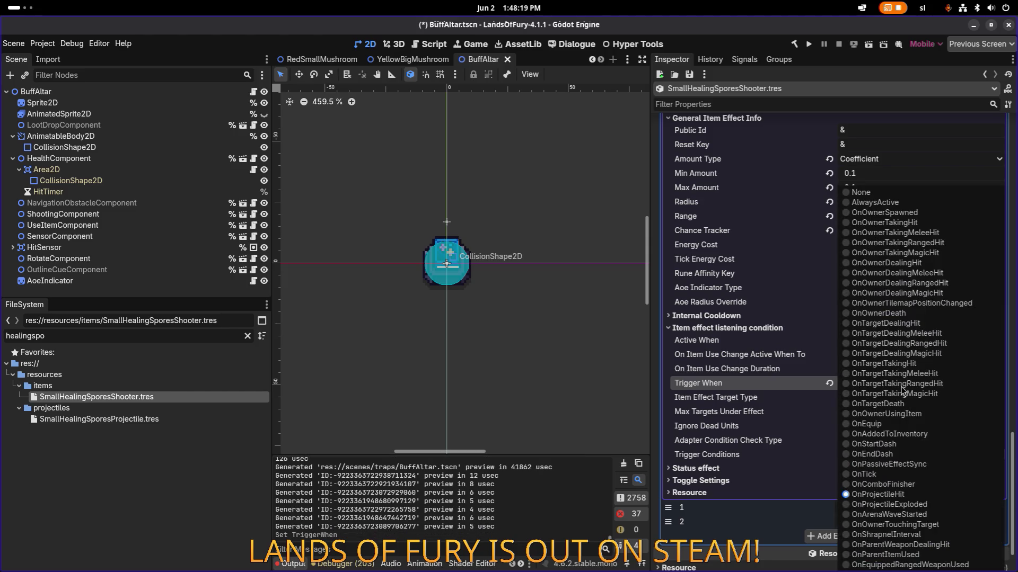
left_click(897, 505)
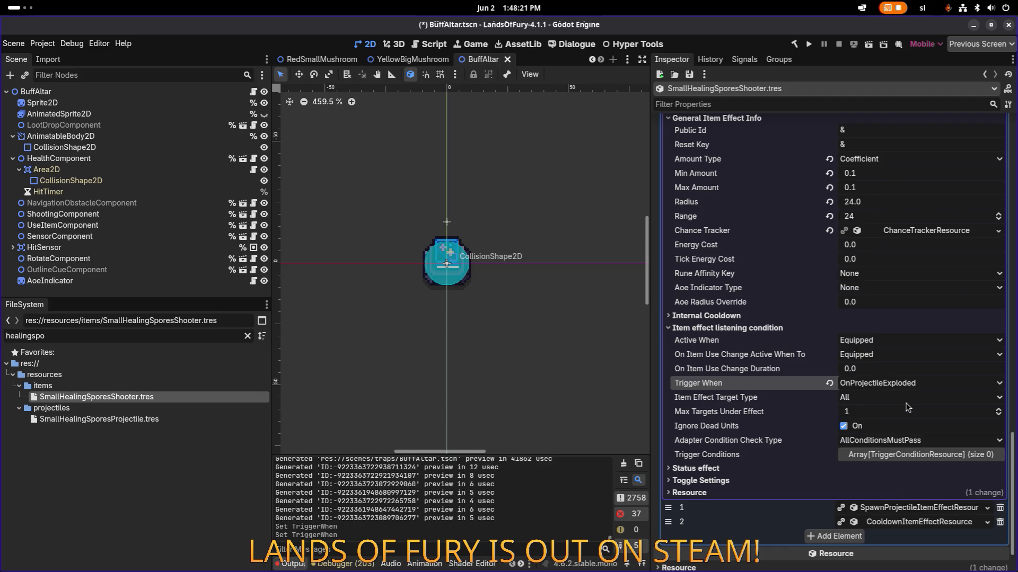
left_click(900, 387)
left_click(886, 495)
key("ctrl+s")
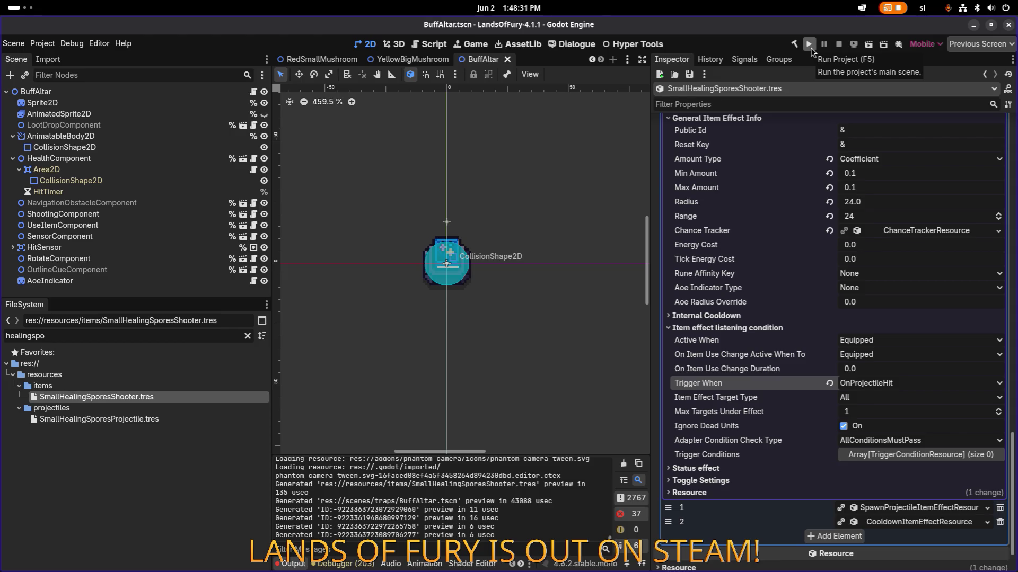
left_click(809, 46)
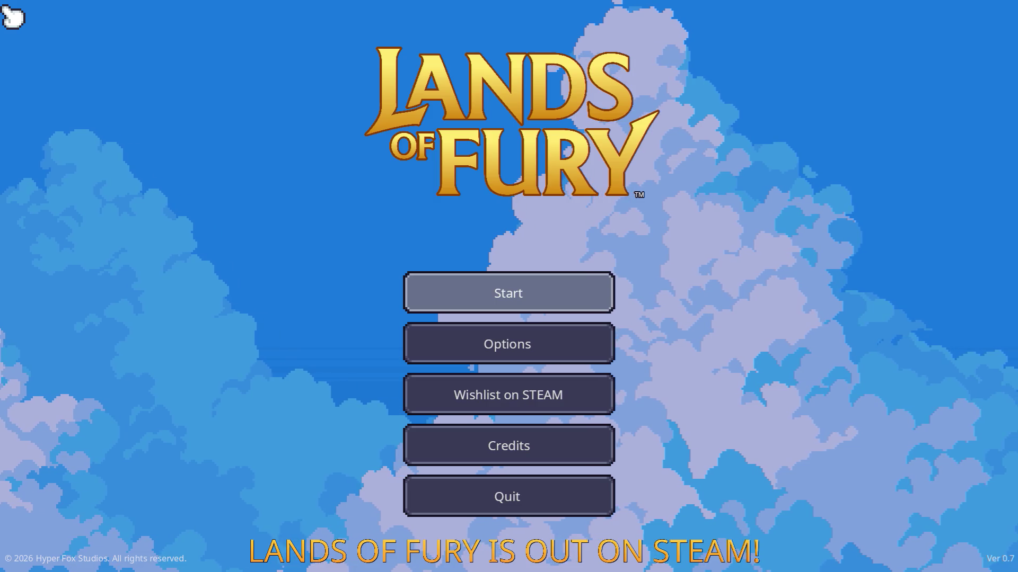
- Start the game on the first profile, fire a spore, and travel through the vine portal
left_click(503, 293)
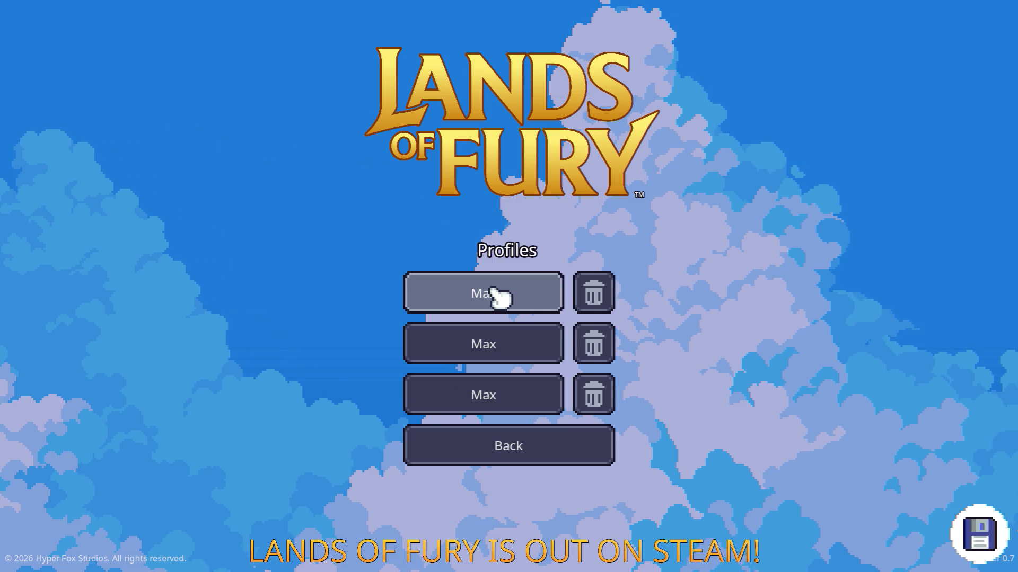
left_click(500, 297)
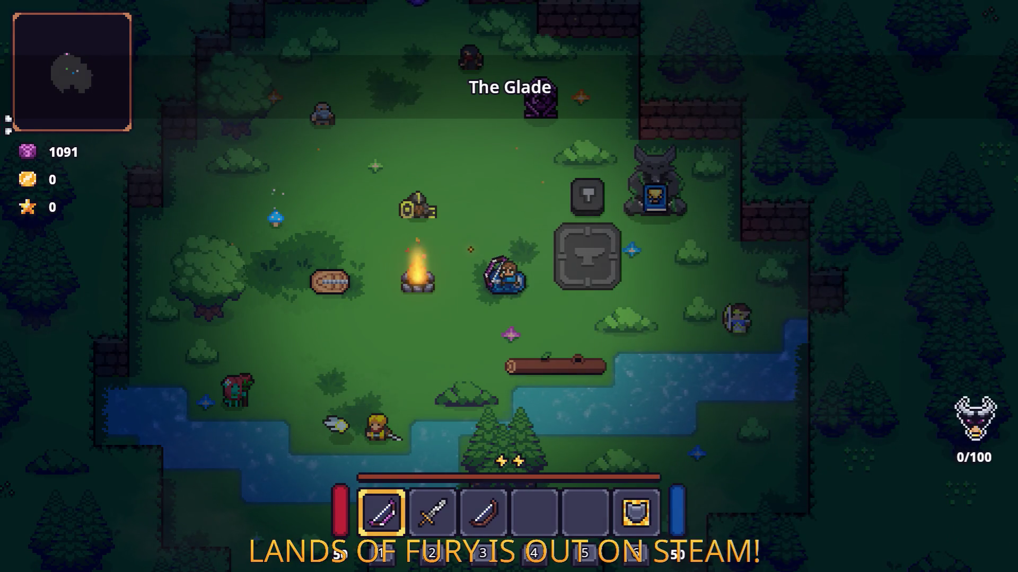
left_click(288, 184)
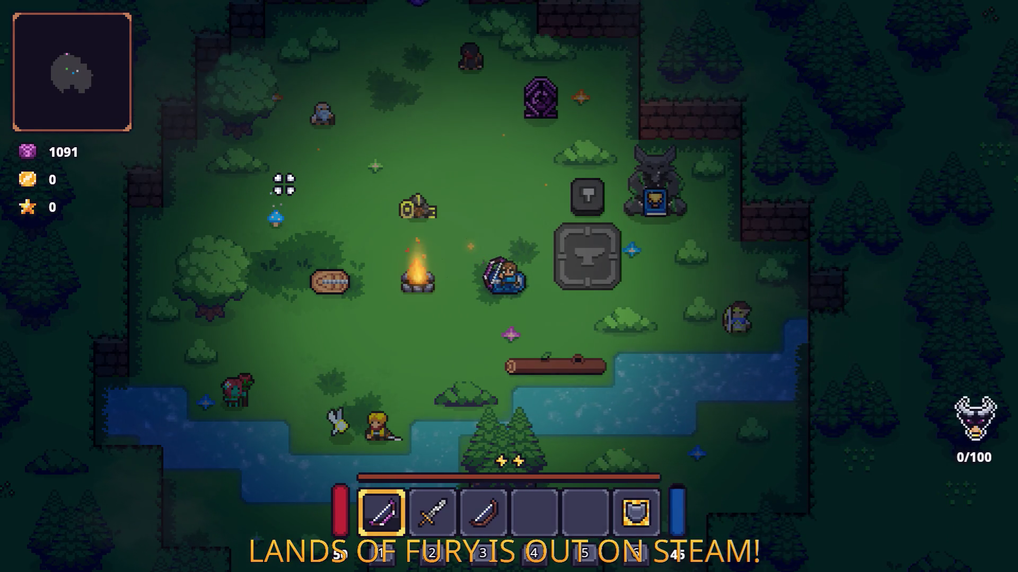
key("space")
key("w")
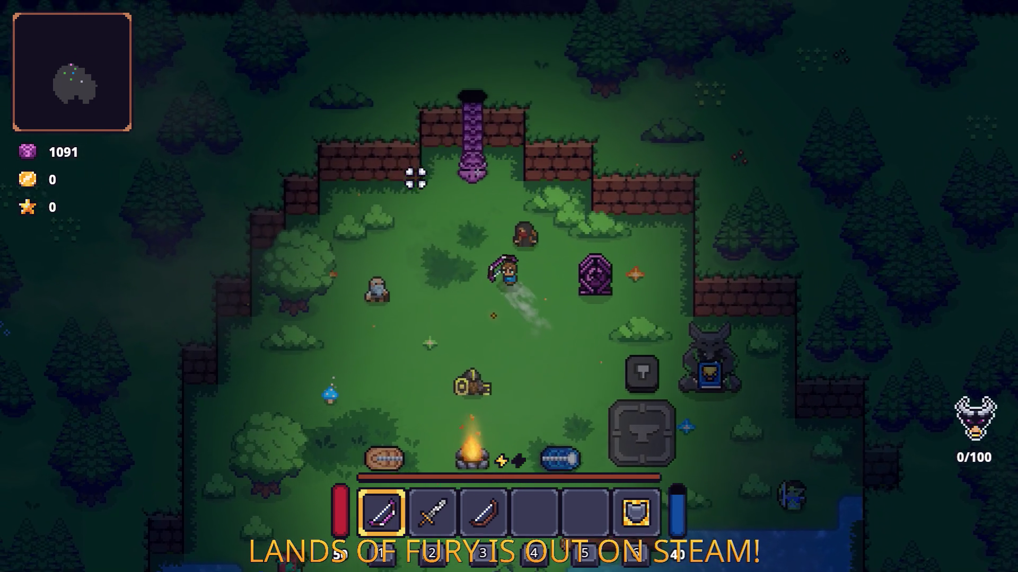
key("e")
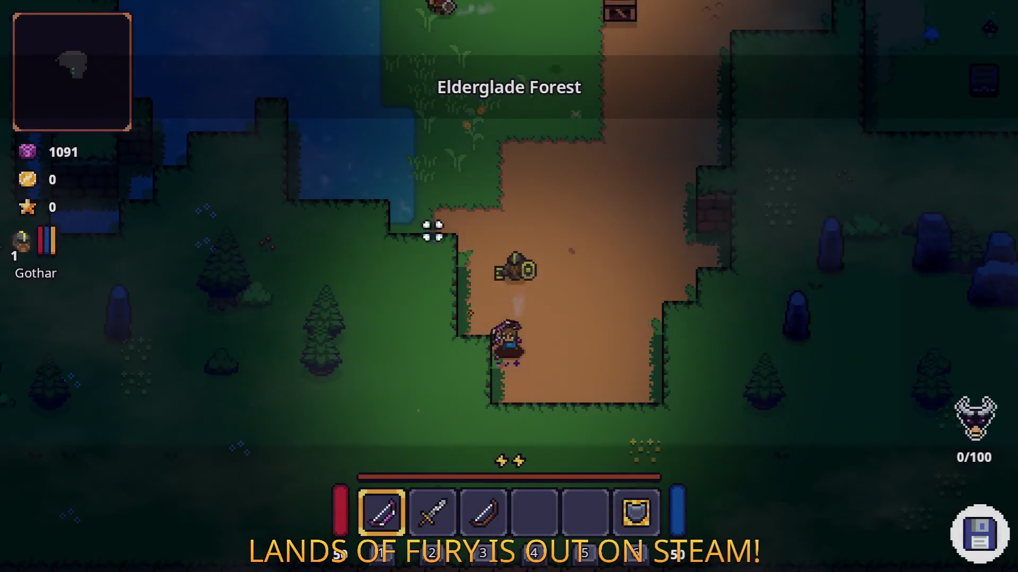
- Fight the enemies along the forest path and around the campfire with the bow
key("w")
left_click(352, 302)
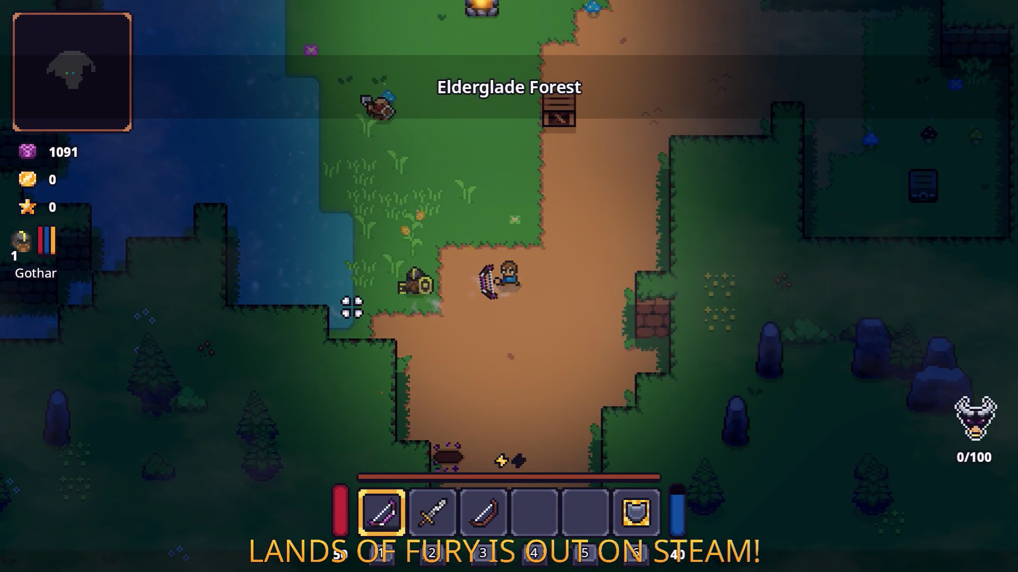
key("w")
left_click(365, 259)
key("w+a")
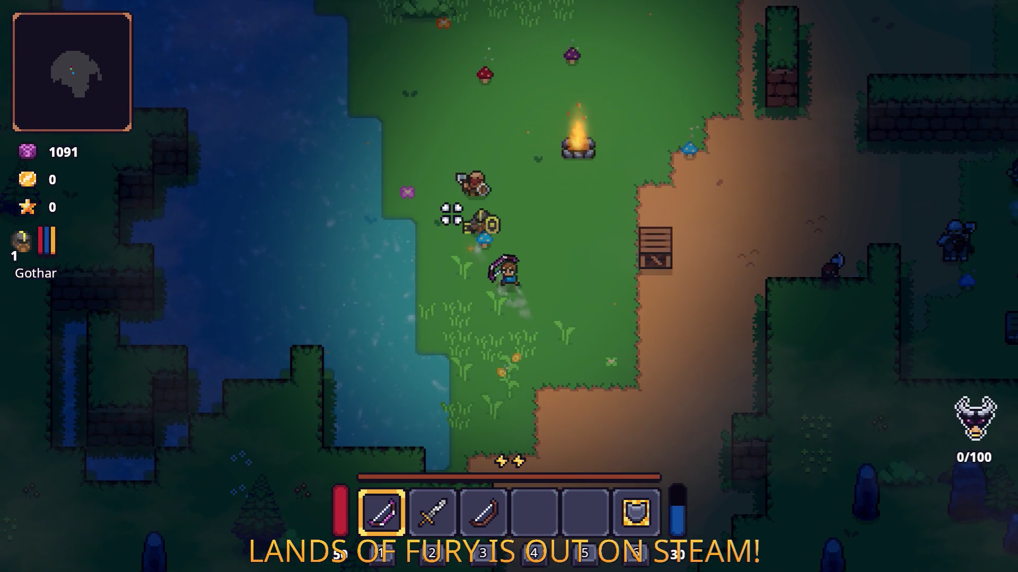
key("s+d")
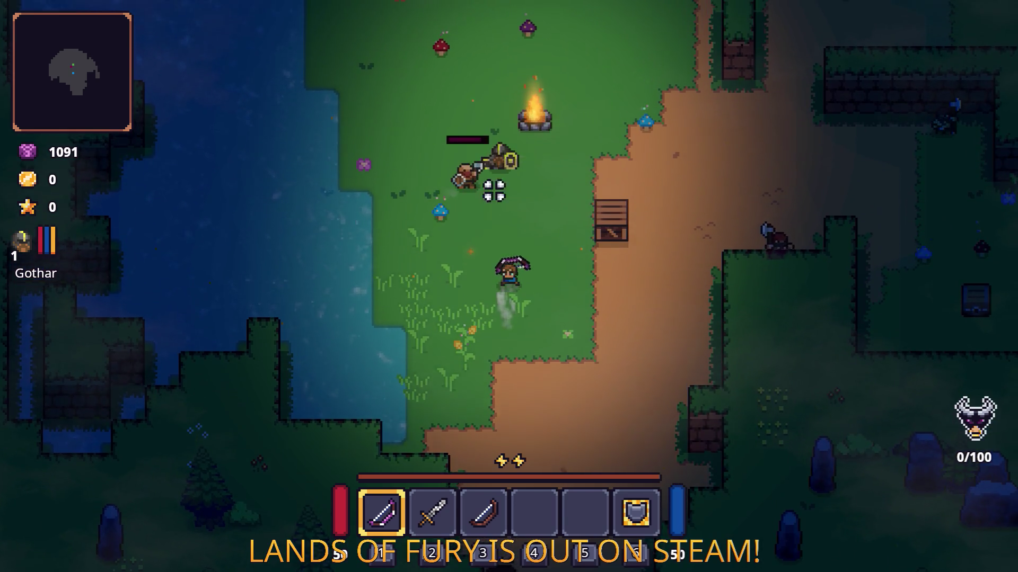
key("w")
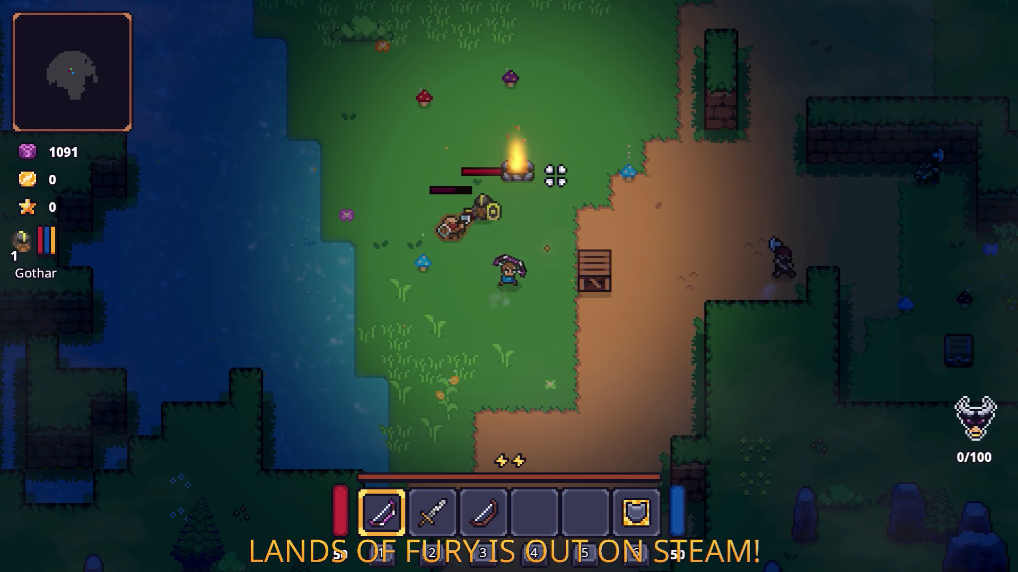
key("w")
key("w+a")
left_click(367, 257)
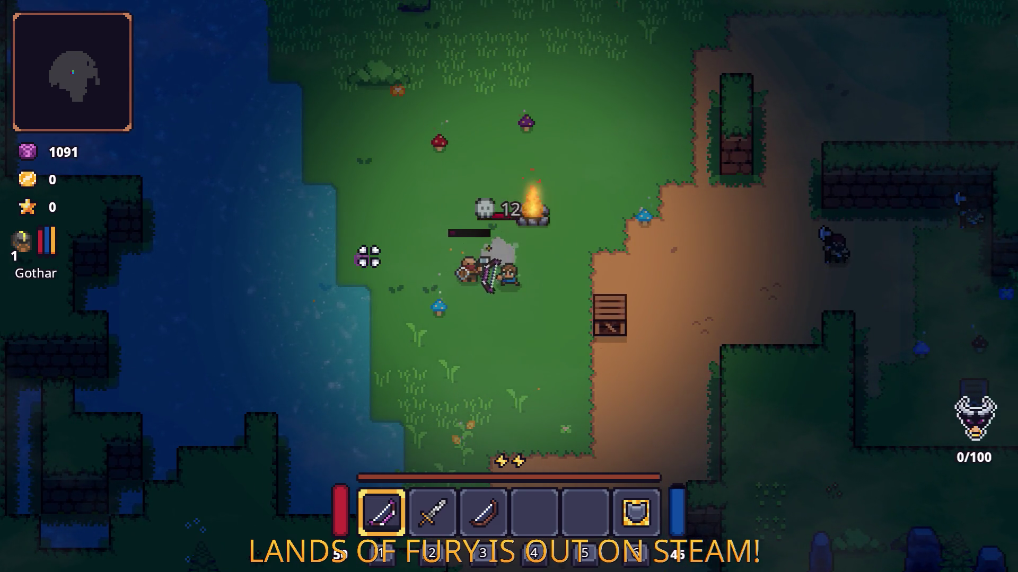
key("d")
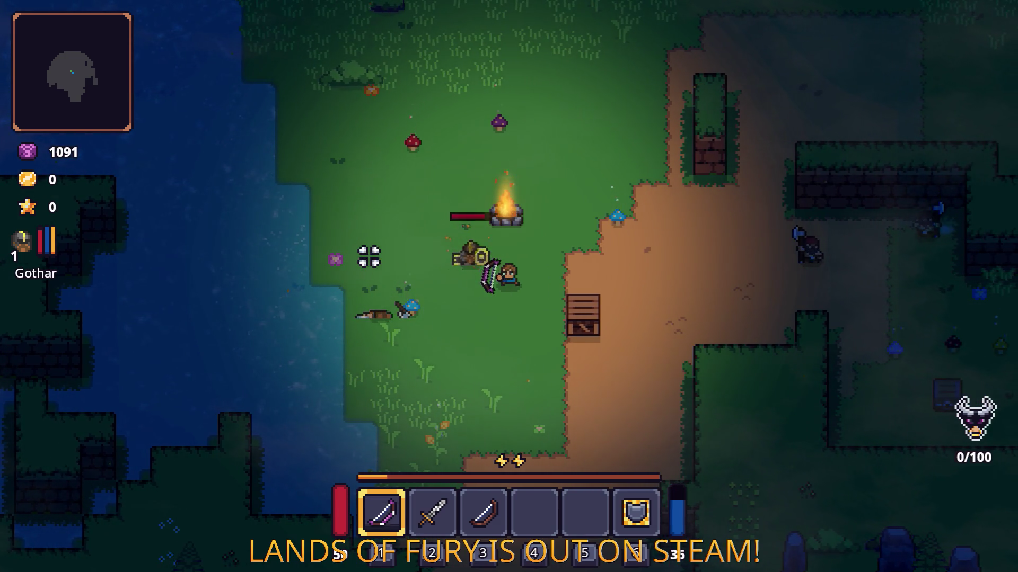
left_click(426, 247)
- Pause the game and quit back to the Godot editor
key("Escape")
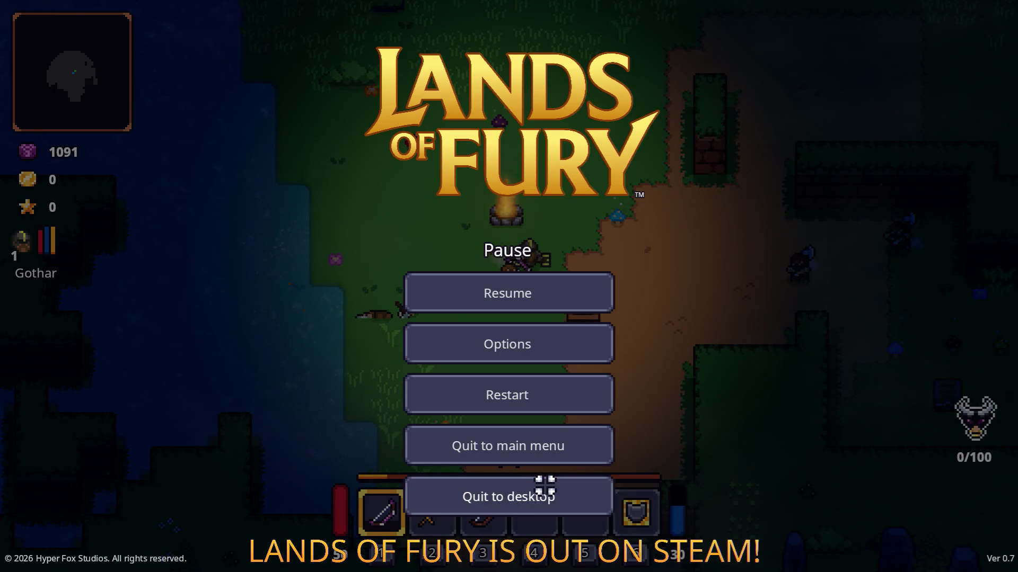
left_click(545, 485)
scroll(828, 268, "down", 2)
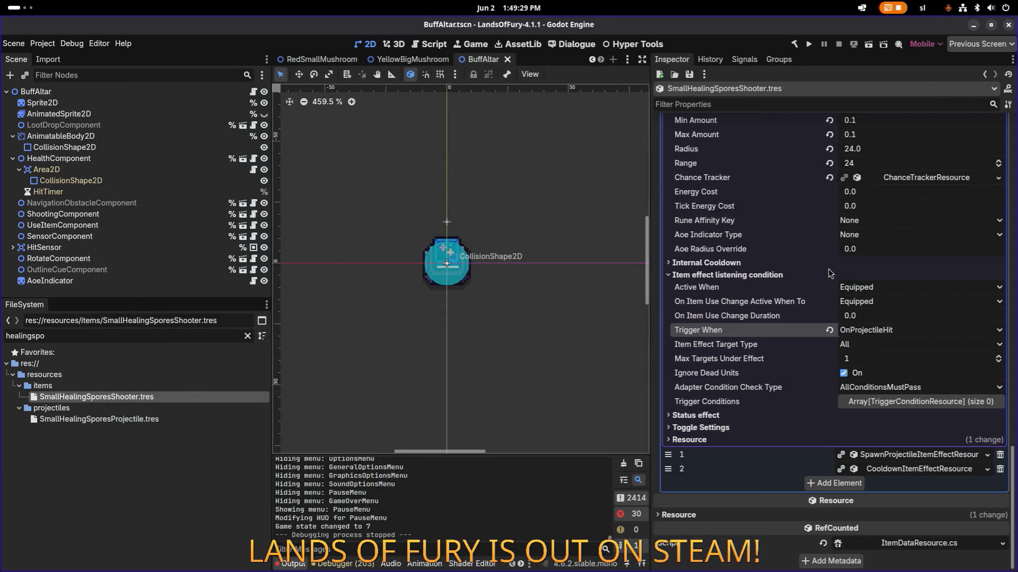
- Expand element 1, the SpawnProjectileItemEffectResource, in Item Data Effects Resources
scroll(861, 269, "up", 4)
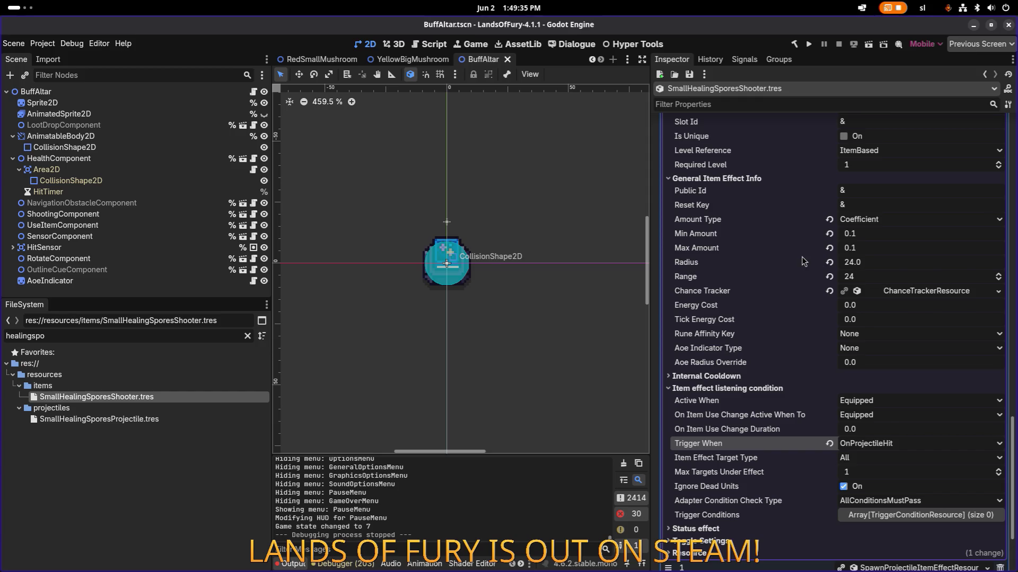
scroll(788, 271, "up", 5)
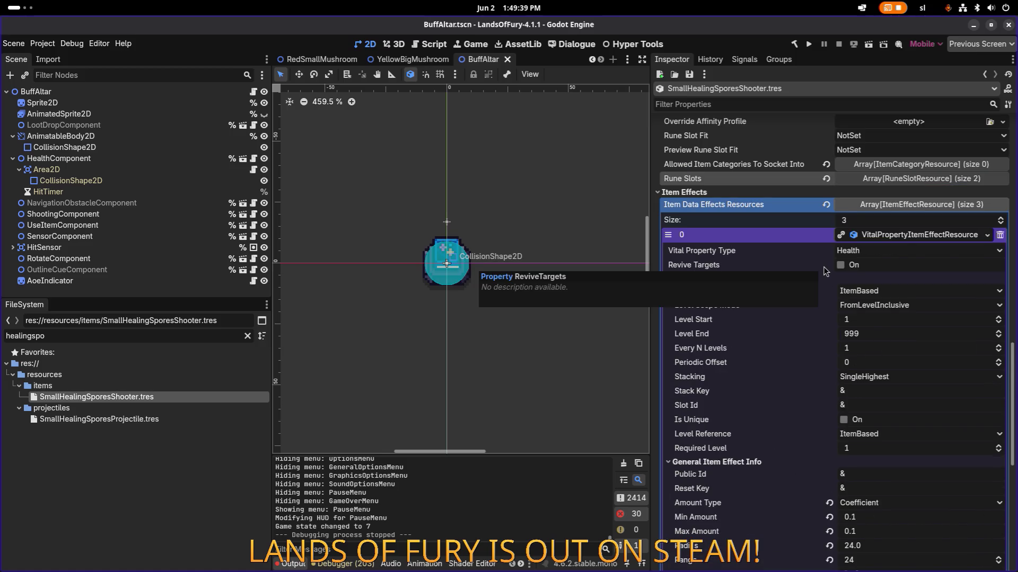
scroll(823, 266, "down", 7)
left_click(879, 456)
- Scroll through the projectile's explosion, shrapnel and amount settings
scroll(880, 457, "down", 4)
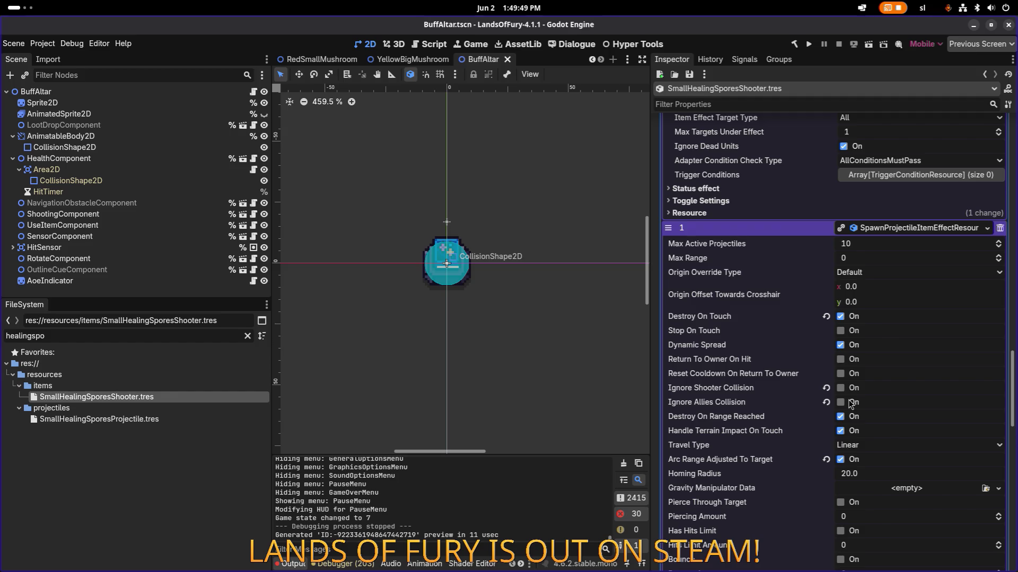
scroll(851, 404, "down", 2)
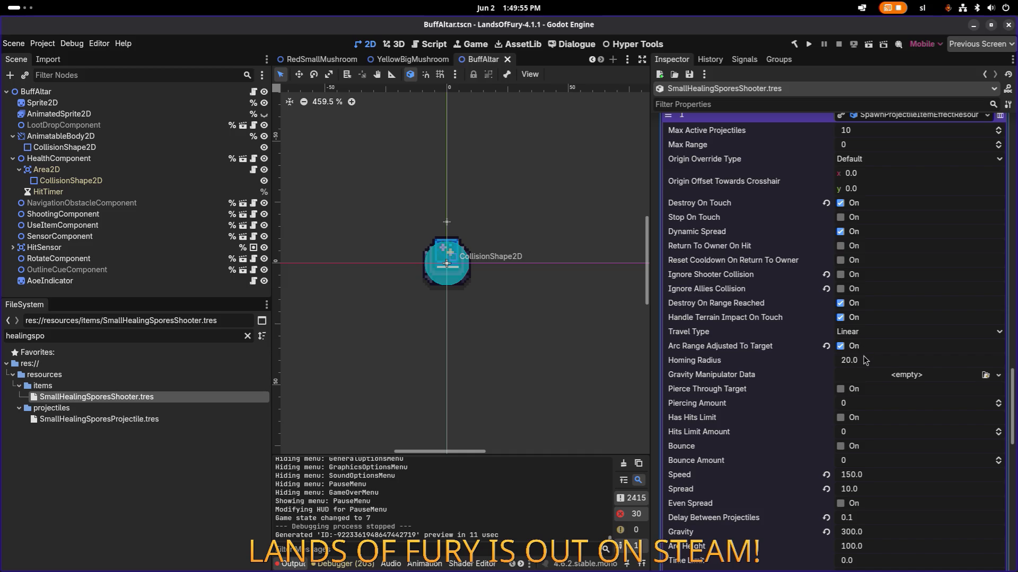
scroll(864, 361, "down", 2)
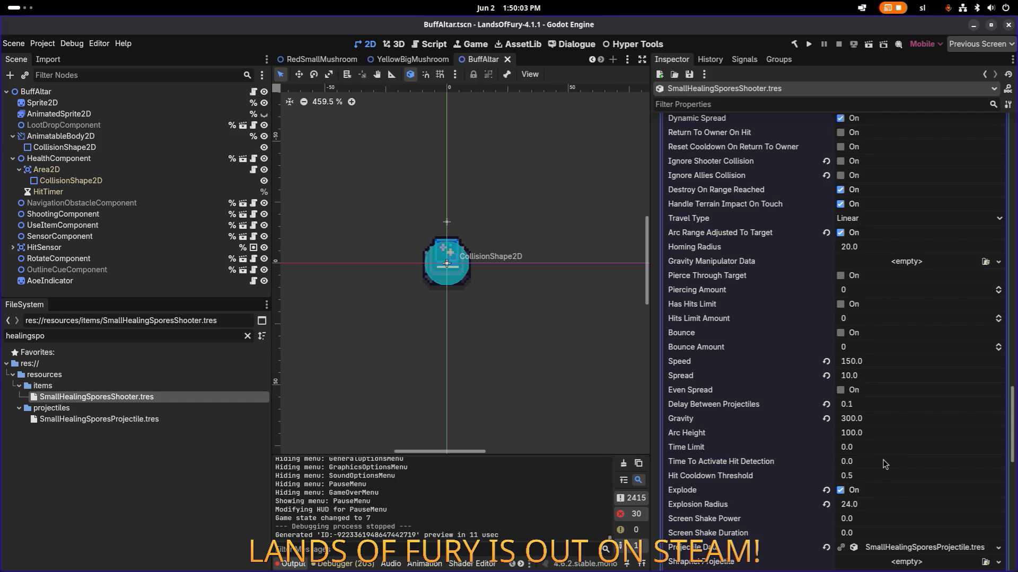
scroll(872, 498, "down", 1)
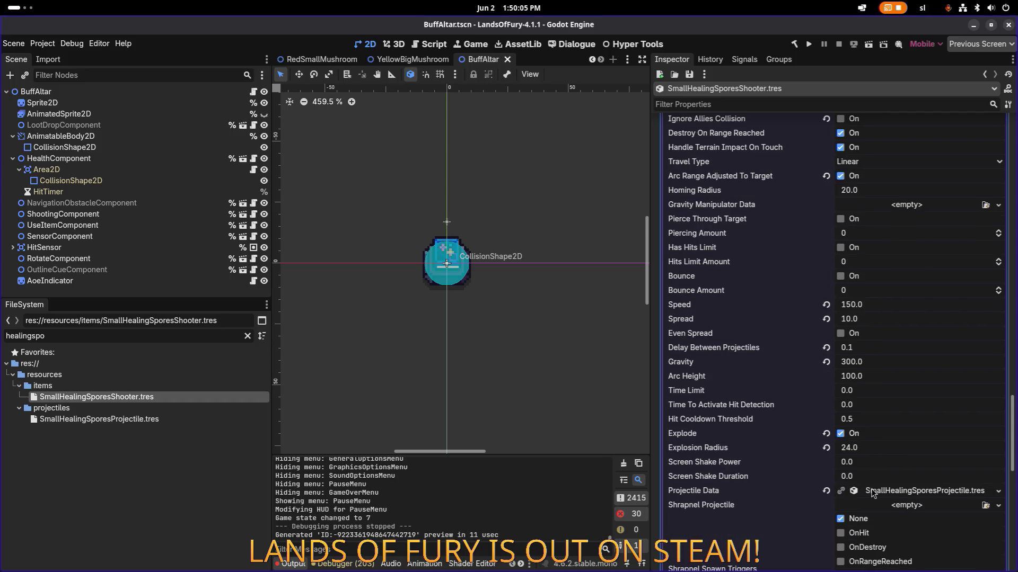
scroll(876, 484, "down", 2)
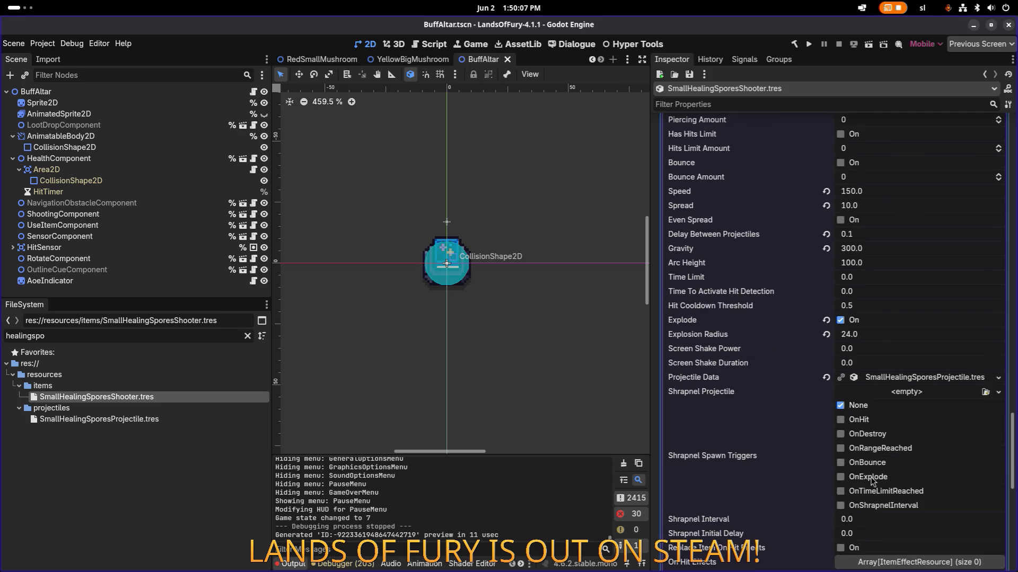
scroll(875, 482, "down", 1)
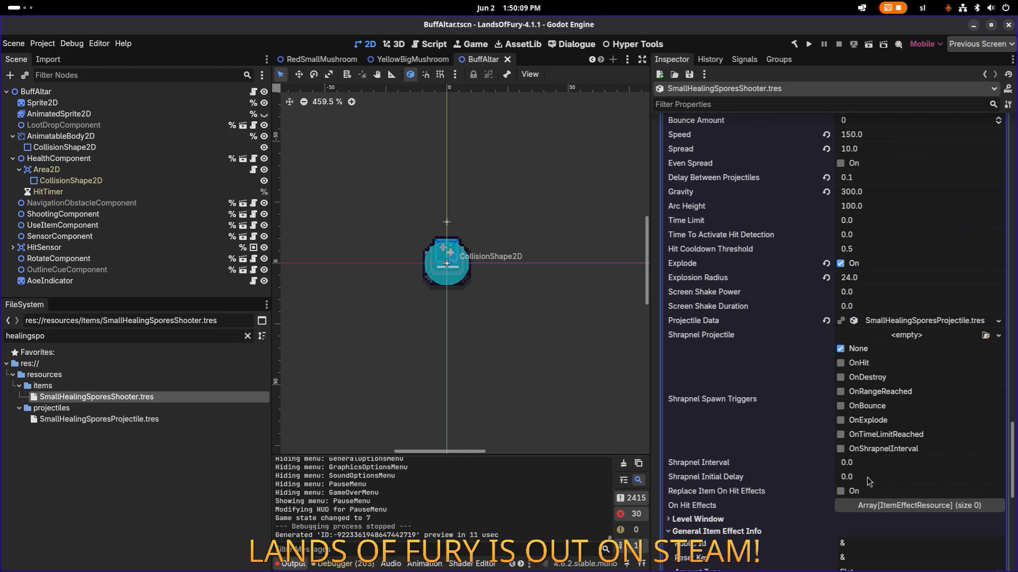
scroll(869, 482, "down", 2)
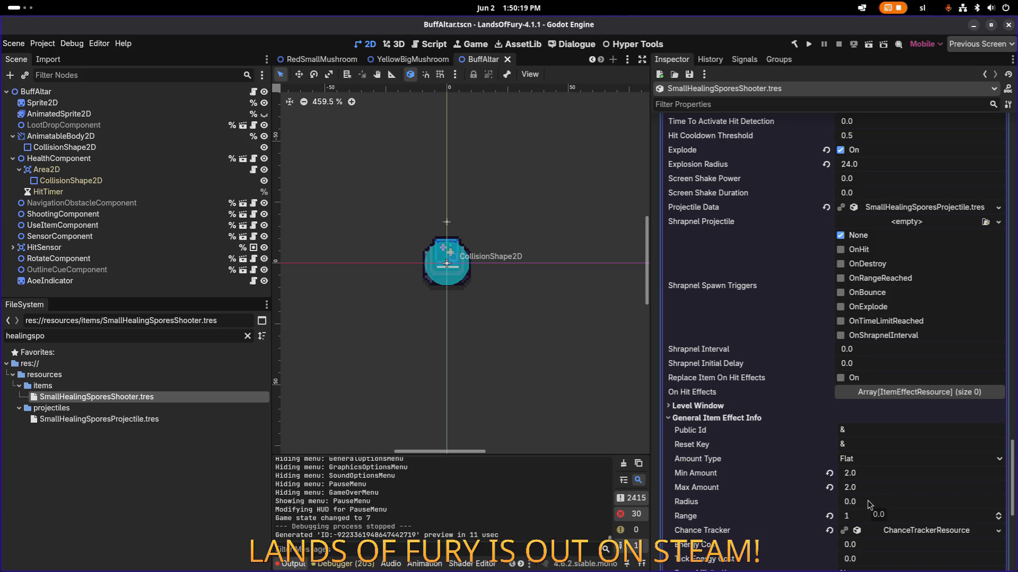
scroll(869, 504, "down", 1)
key("alt+Tab")
- In VS Code, search the project for explosionradius and open SpawnProjectileItemEffectResource.cs
key("Tab")
key("Tab")
key("Tab")
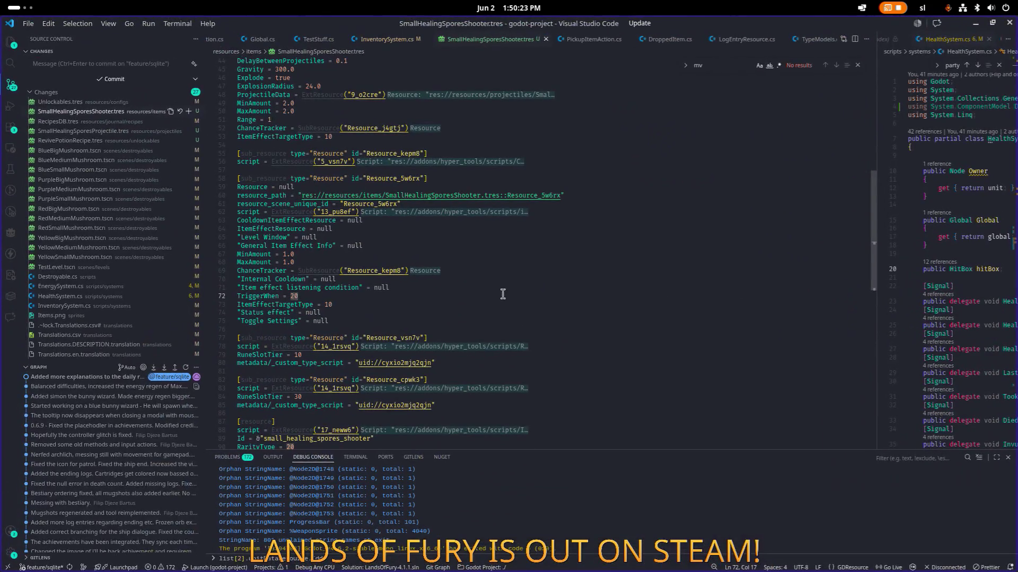
key("ctrl+shift+f")
type("explosionradius")
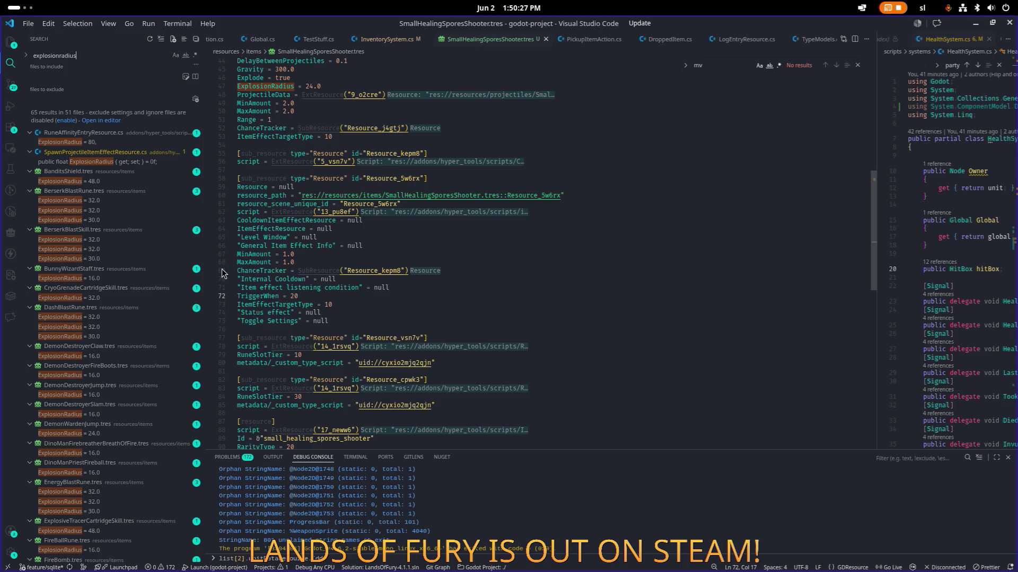
left_click(135, 163)
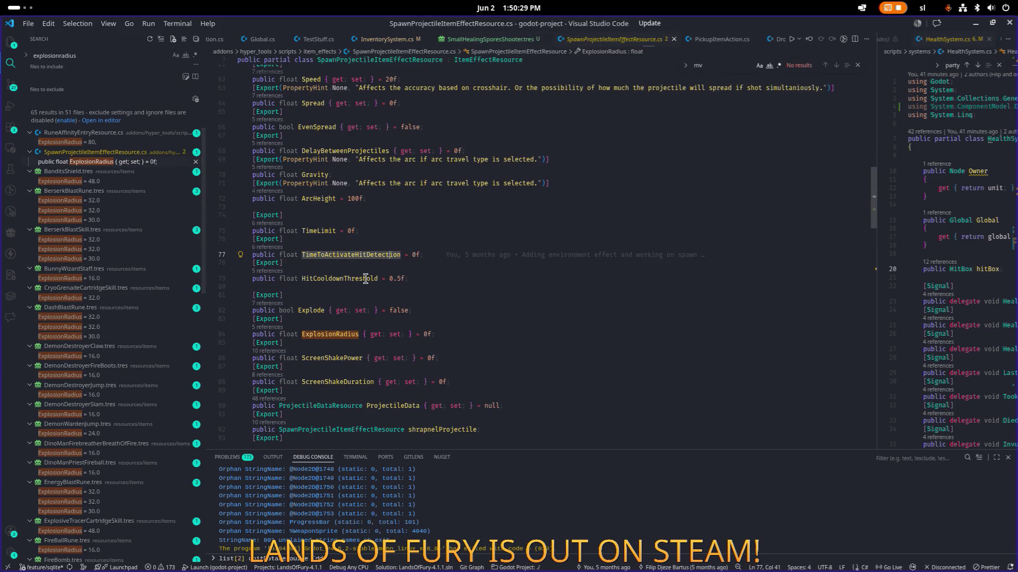
- Follow the ExplosionRadius references into DamageNode.cs at its usage
left_click(278, 330)
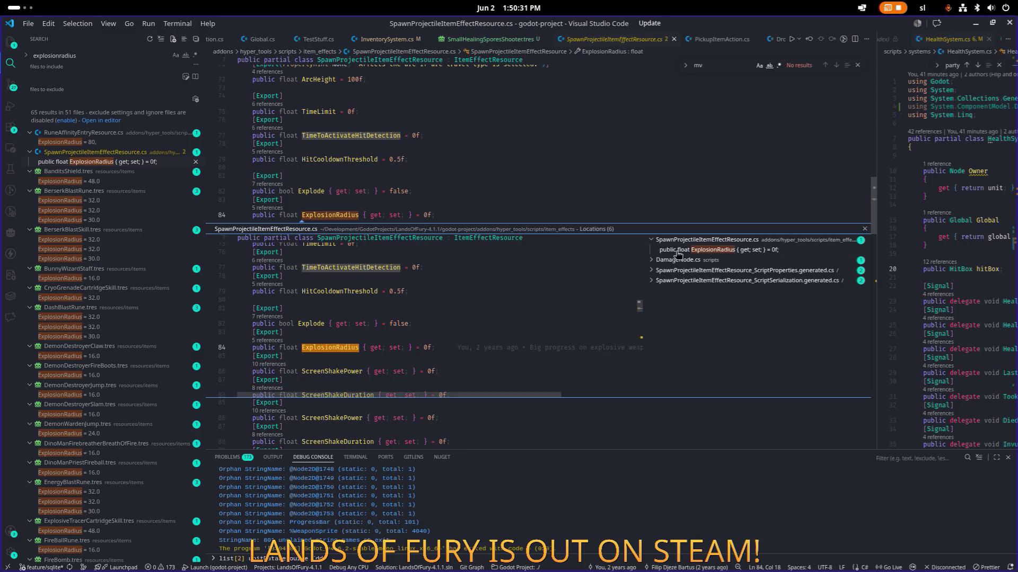
left_click(689, 271)
double_click(457, 325)
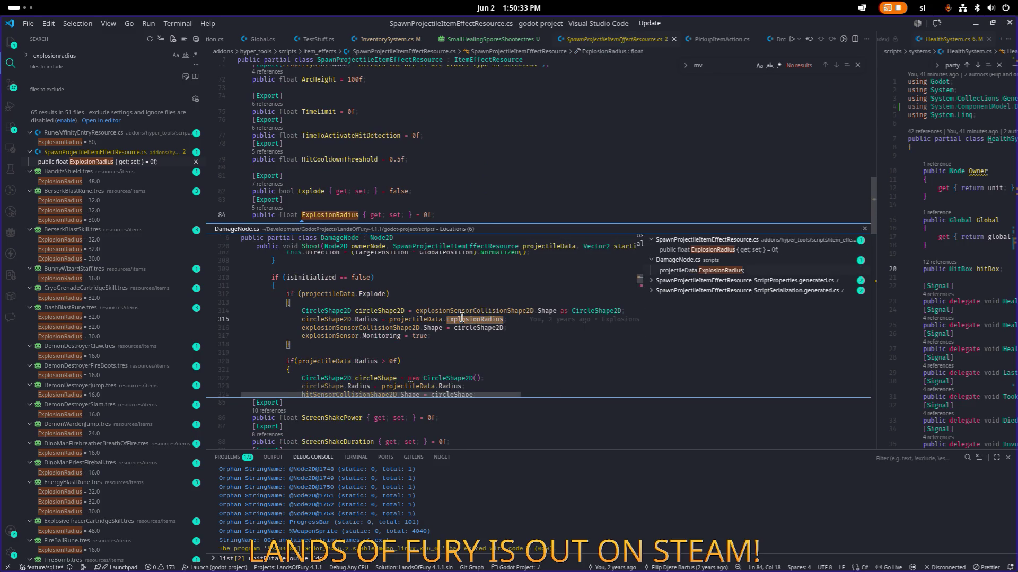
scroll(515, 303, "up", 10)
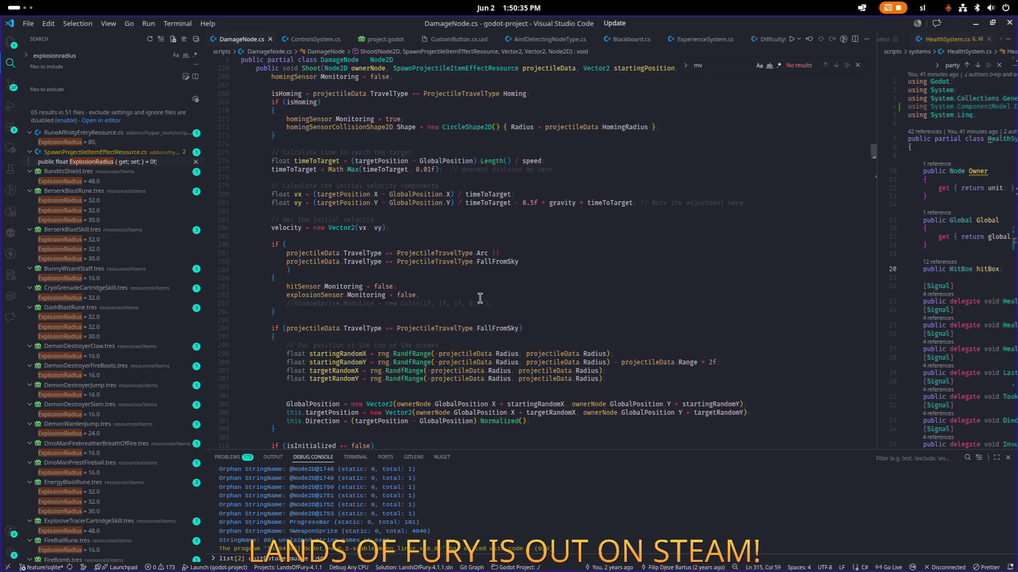
scroll(479, 298, "down", 10)
scroll(479, 298, "down", 2)
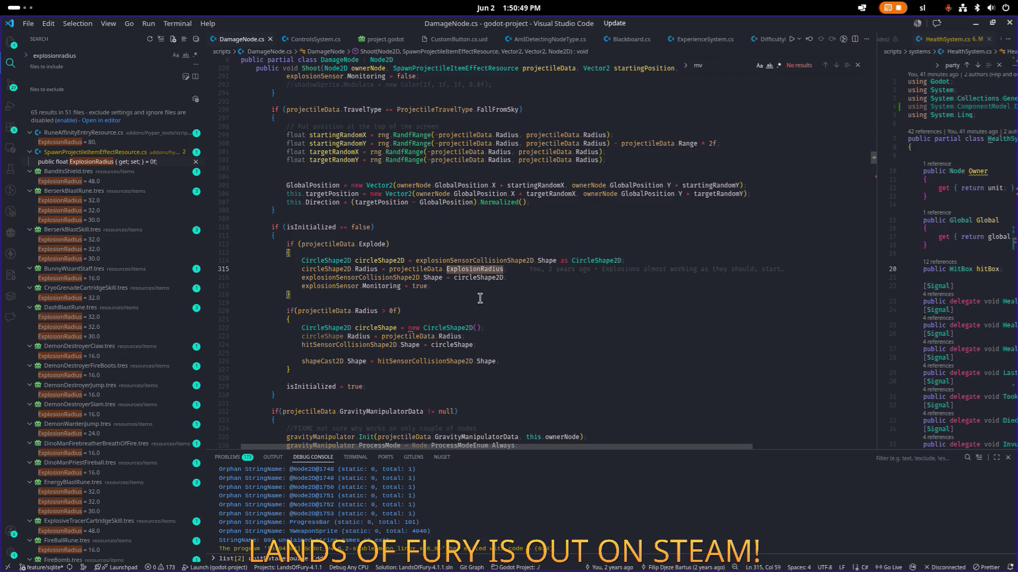
- Highlight the circleShape2D variable on line 315, then return to Godot
left_click(502, 277)
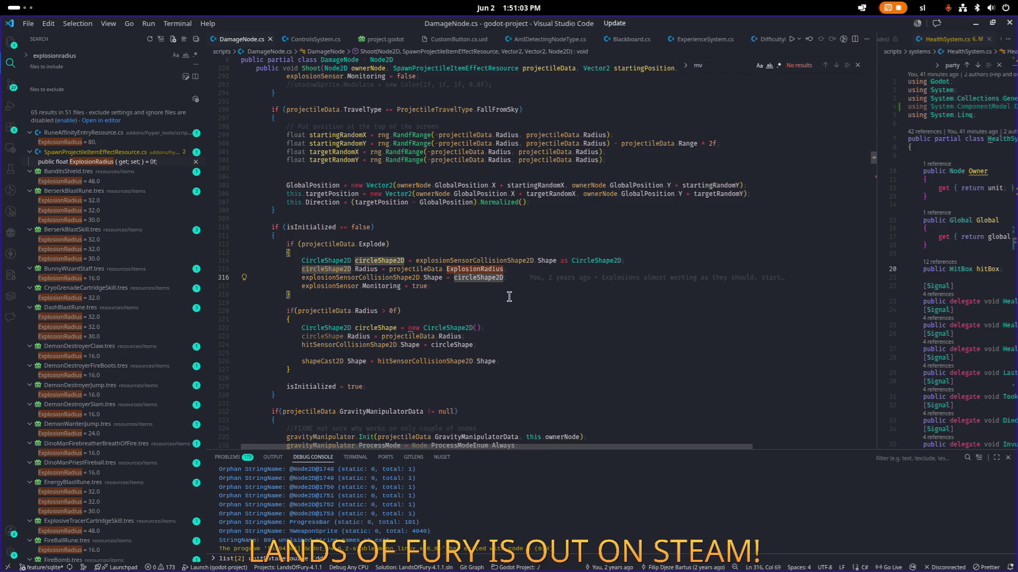
double_click(345, 269)
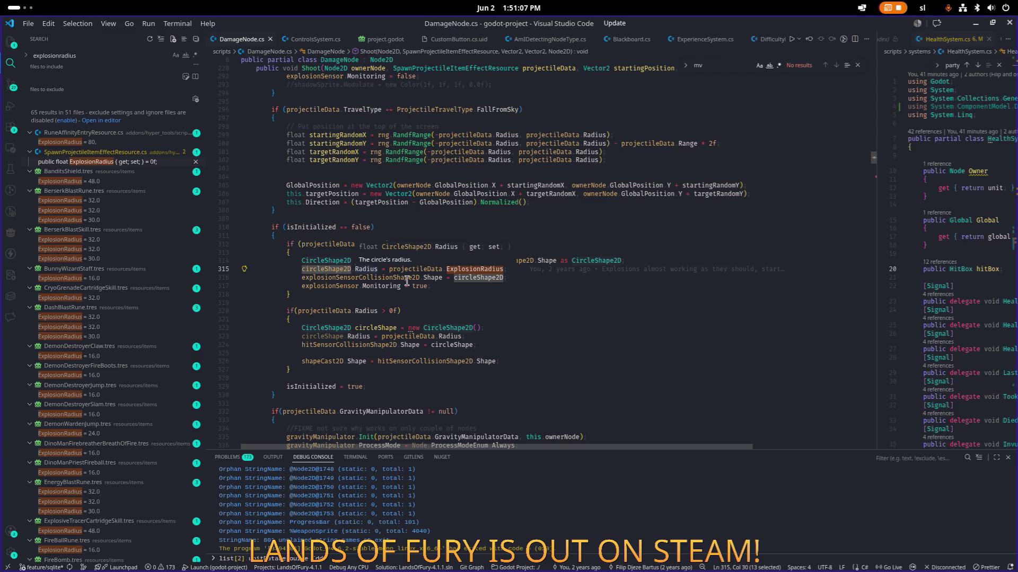
scroll(528, 315, "up", 1)
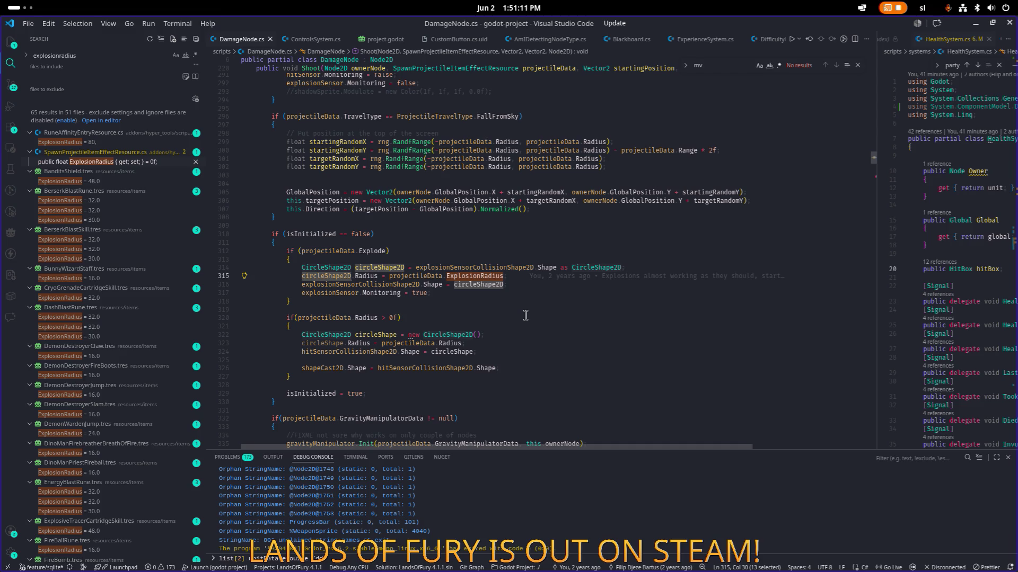
key("alt+Tab")
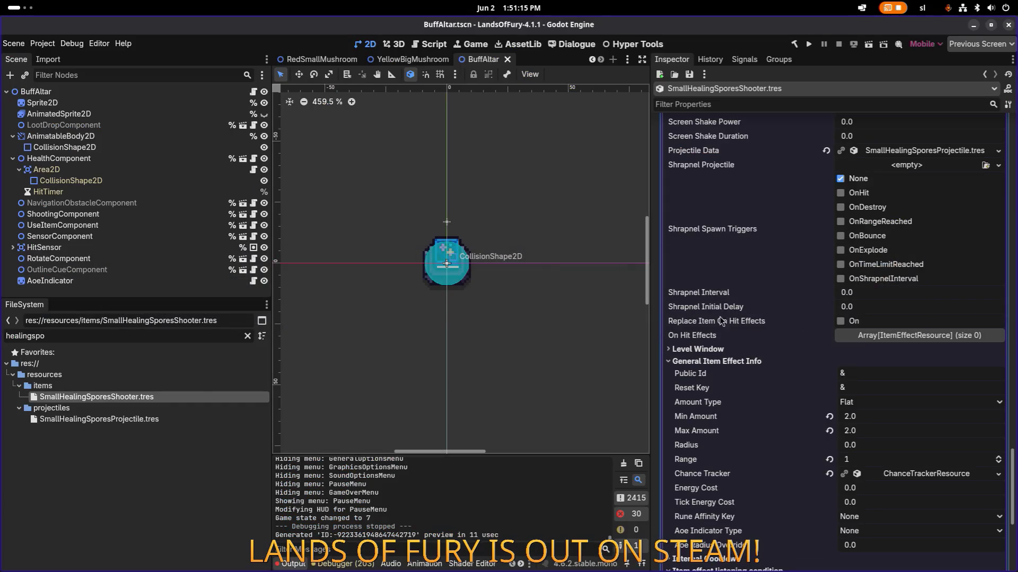
- Collapse the vital-property effect element 0 and scroll down to the Radius field
scroll(842, 378, "up", 15)
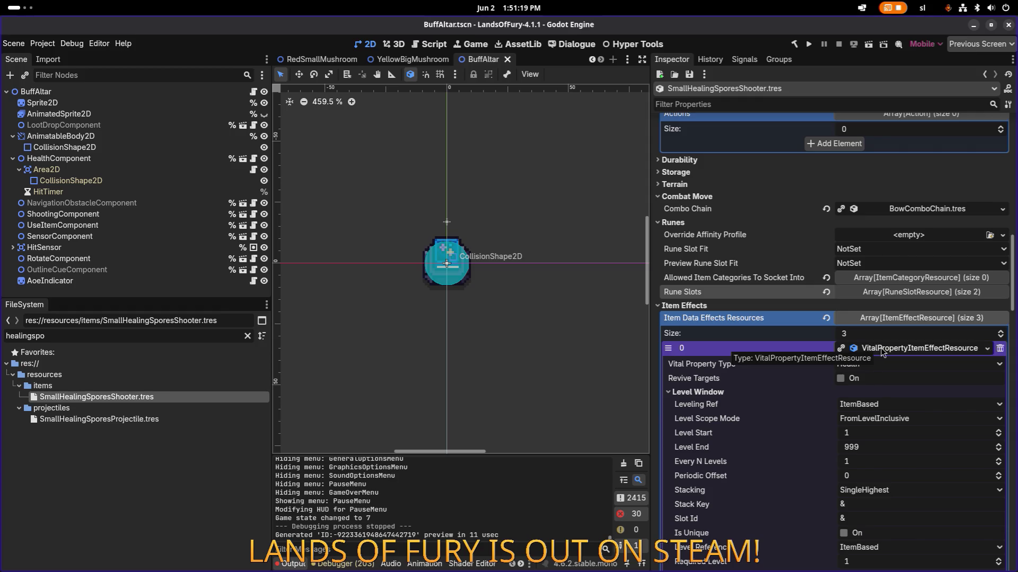
left_click(882, 352)
scroll(884, 371, "down", 5)
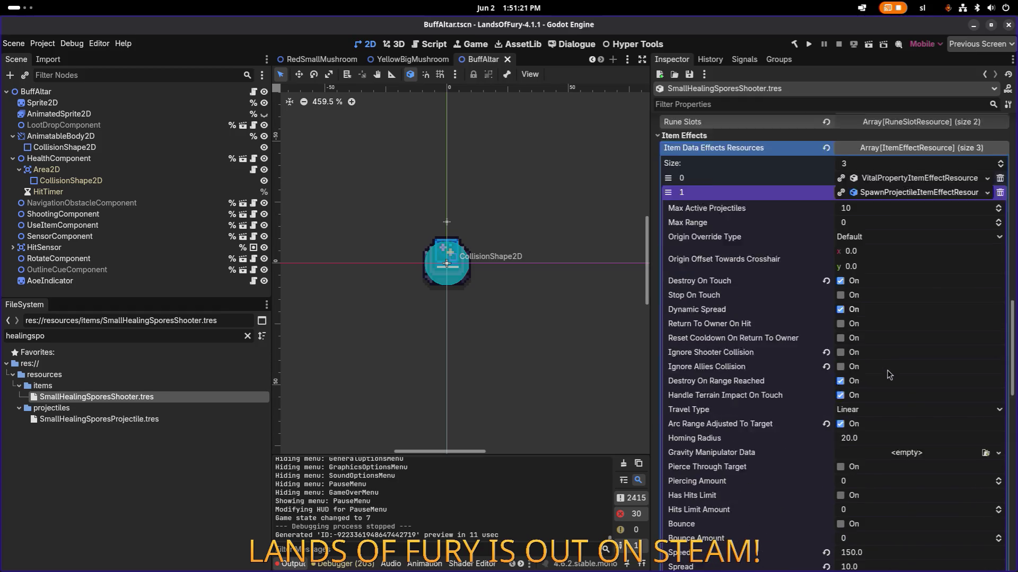
scroll(874, 401, "down", 2)
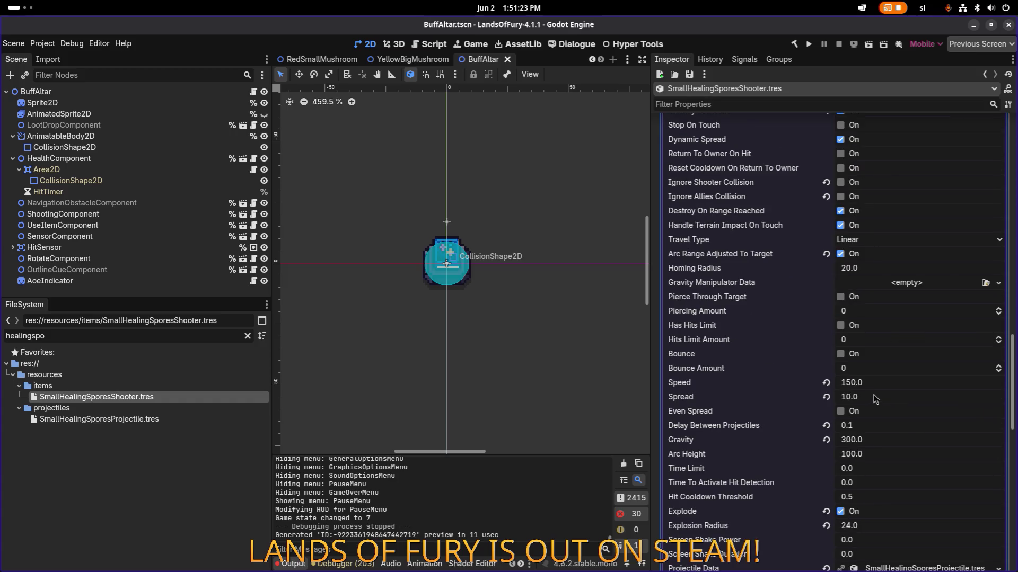
scroll(875, 400, "down", 8)
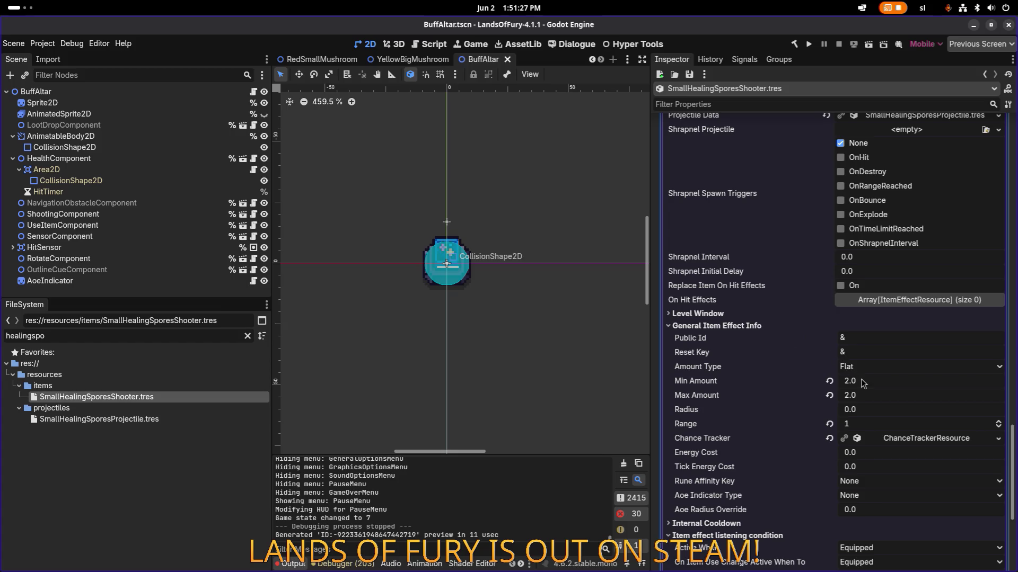
scroll(861, 383, "down", 3)
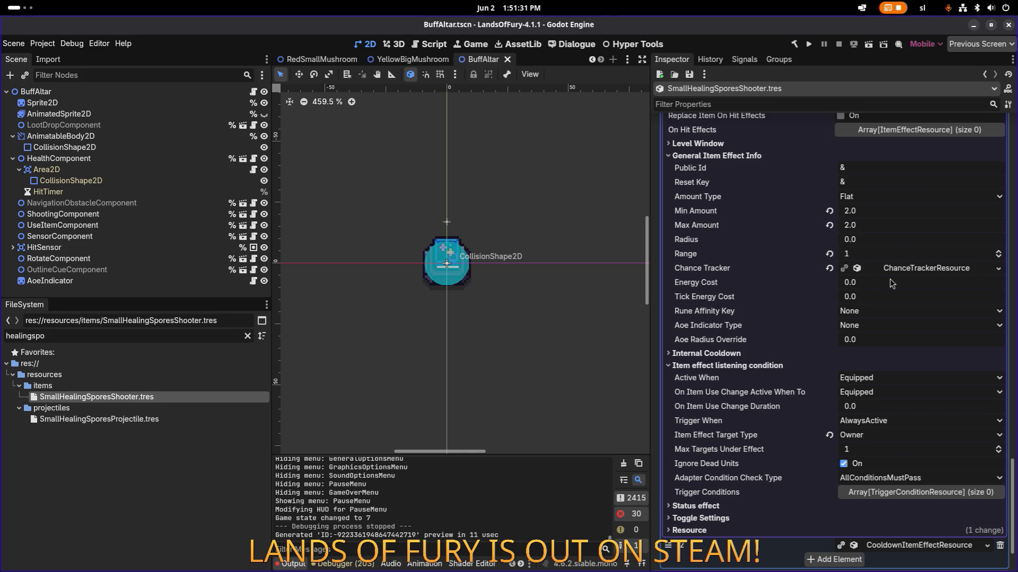
- Enter 24 as the heal effect's Radius and save the scene
left_click(882, 240)
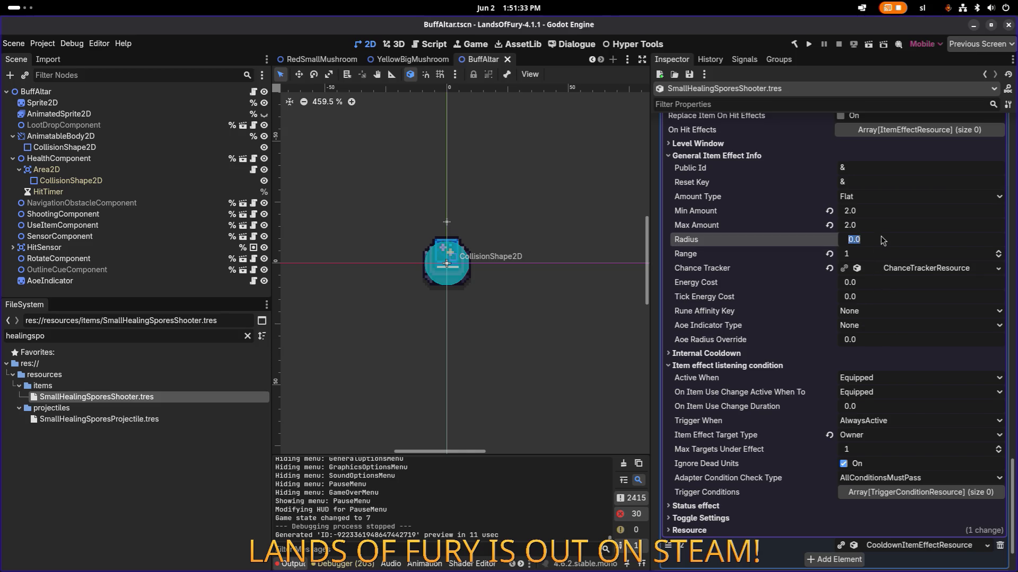
type("24")
key("Return")
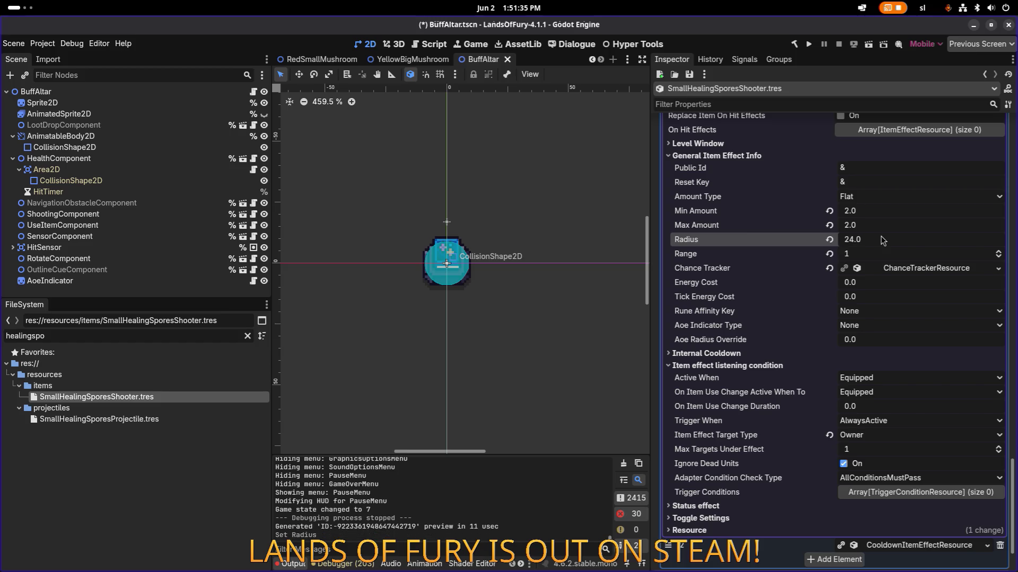
key("ctrl+s")
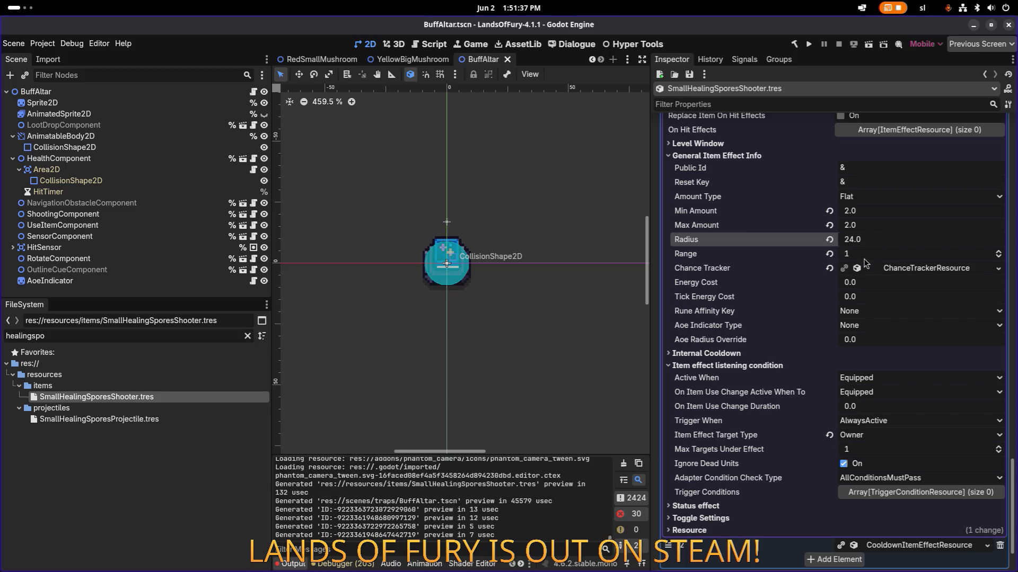
- Run Lands of Fury and start on the first player profile
left_click(808, 45)
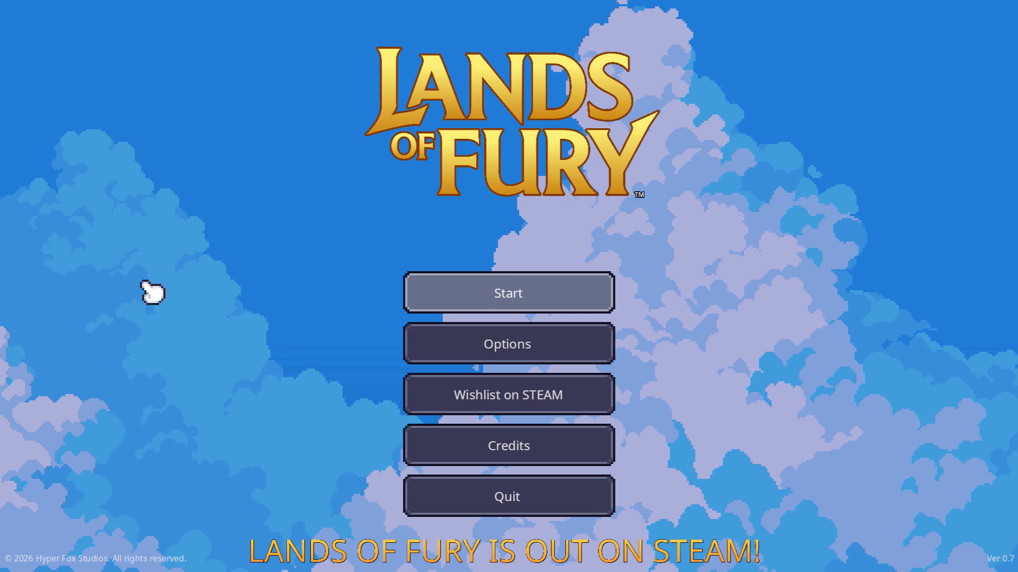
left_click(448, 293)
left_click(448, 297)
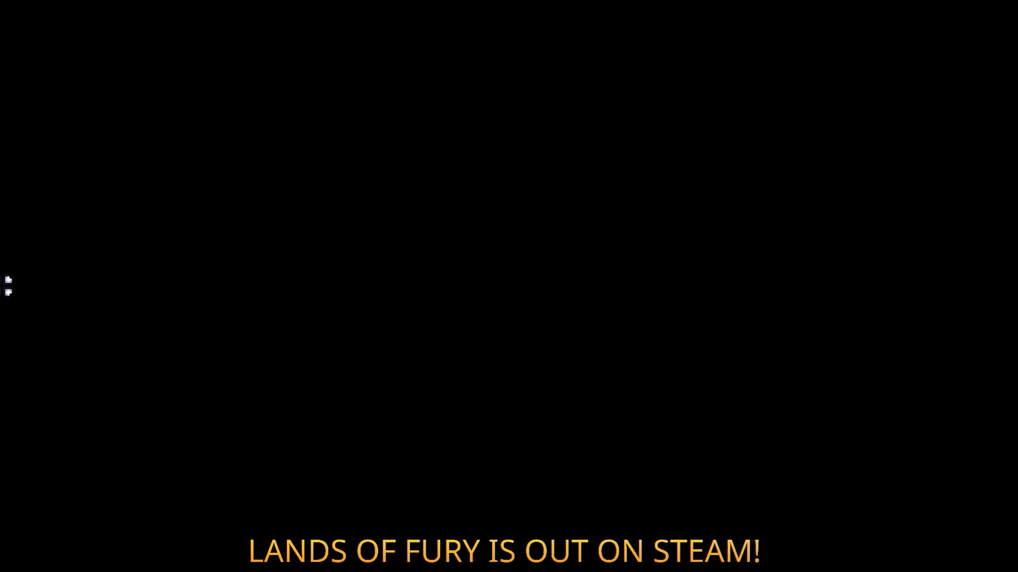
- Travel into Elderglade Forest and walk past the stone pedestals toward the enemies
key("w")
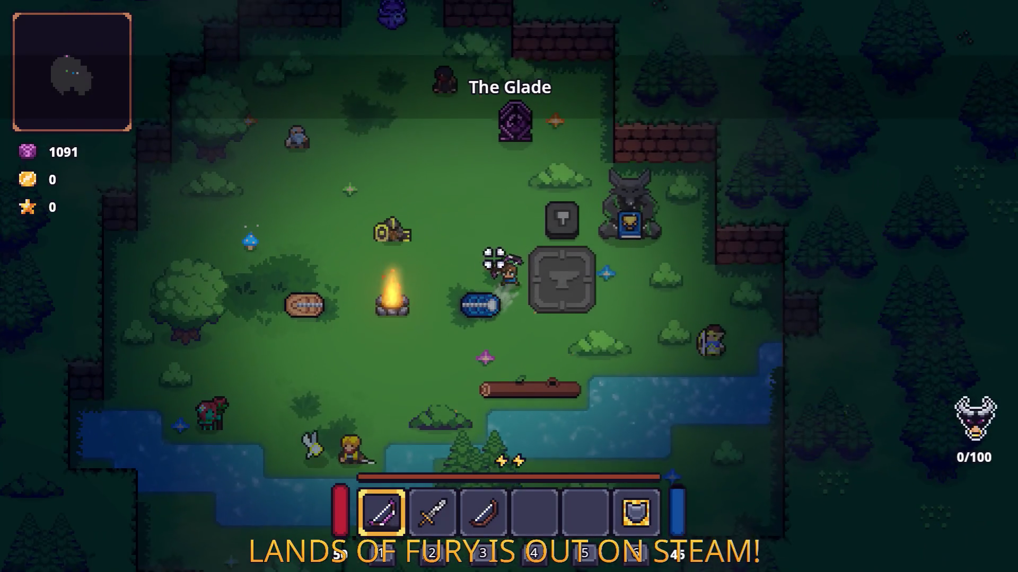
key("a")
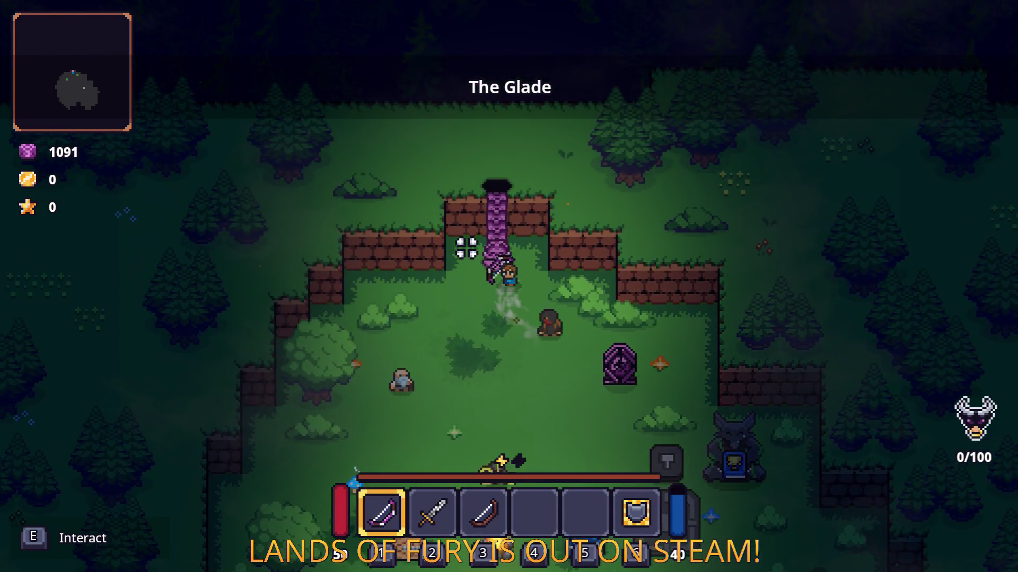
key("e")
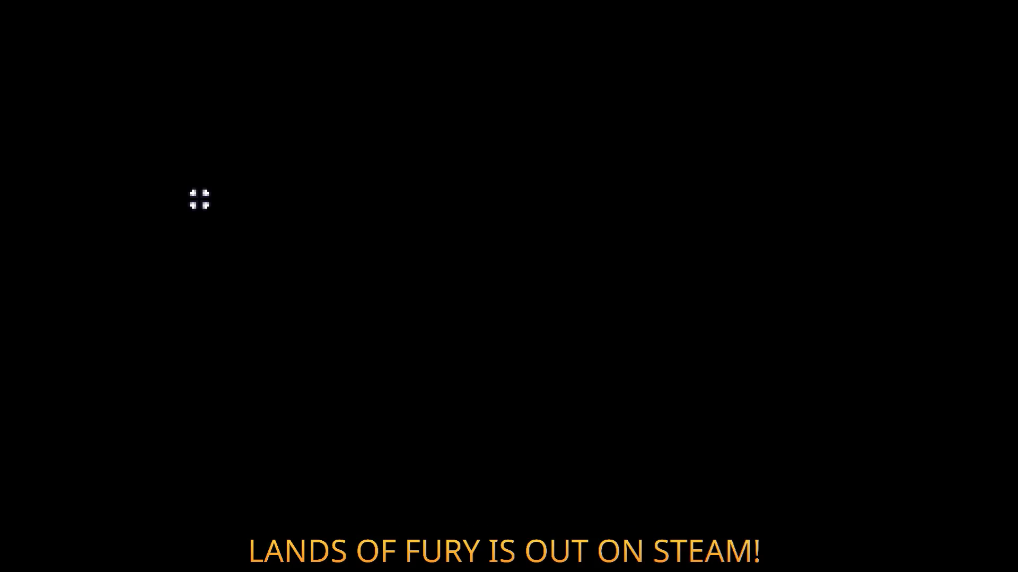
key("w")
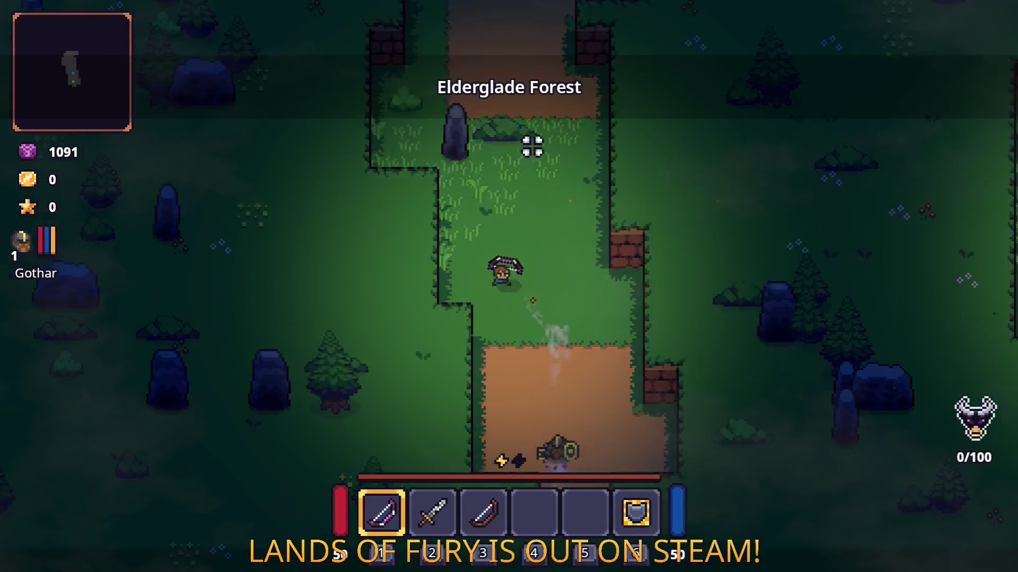
key("w")
key("d")
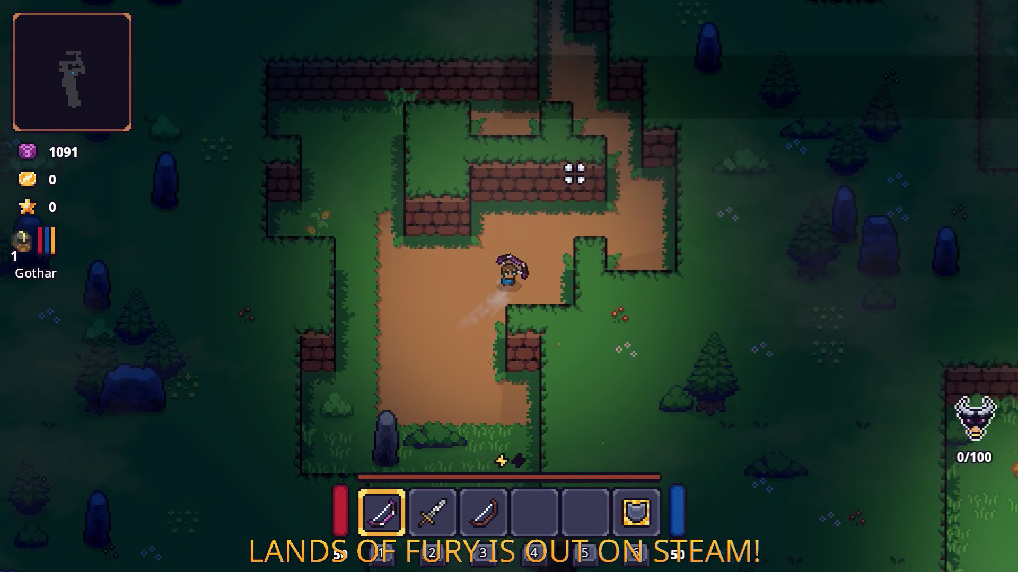
key("w")
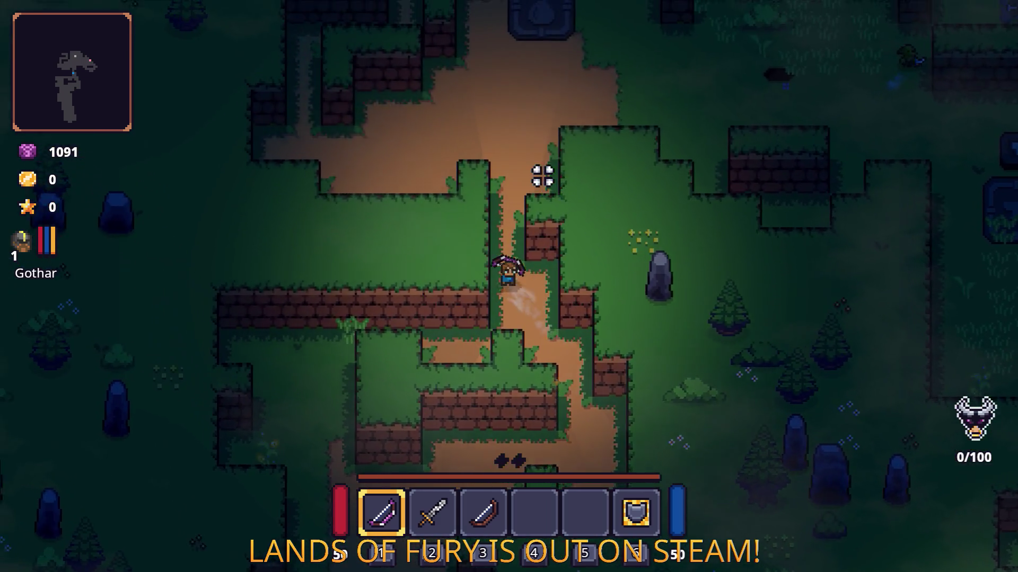
key("d")
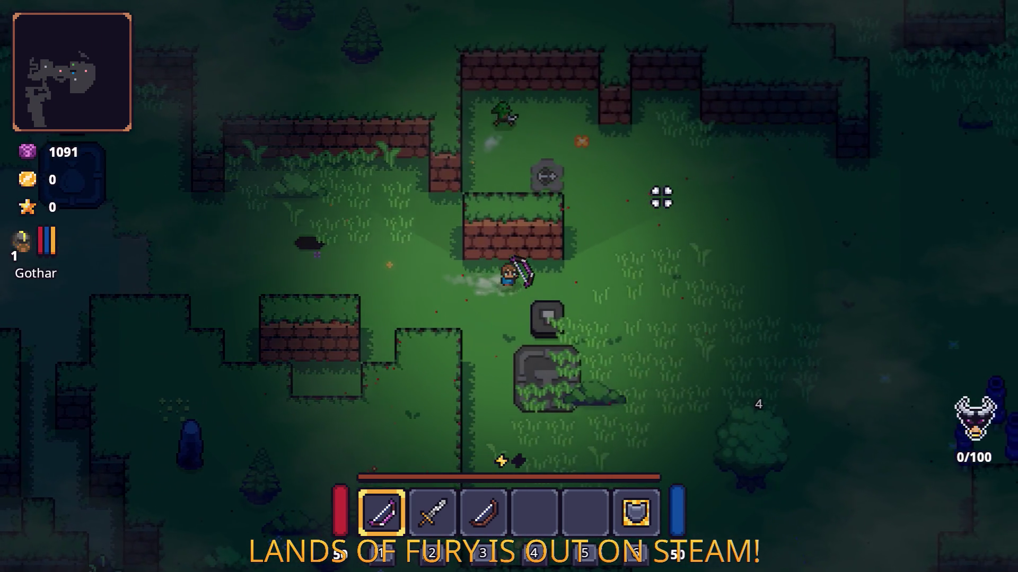
key("s")
key("d")
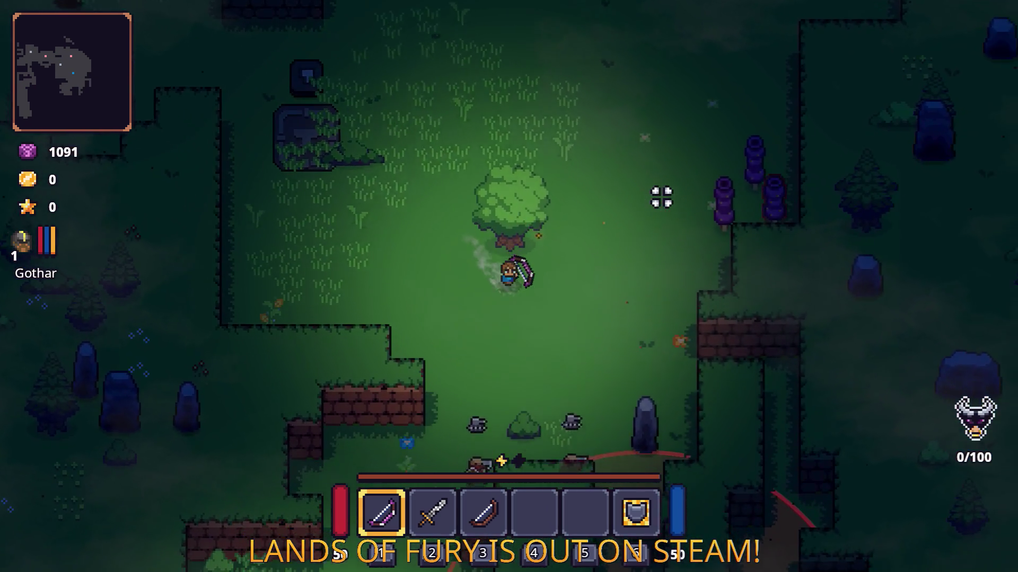
key("s")
key("d")
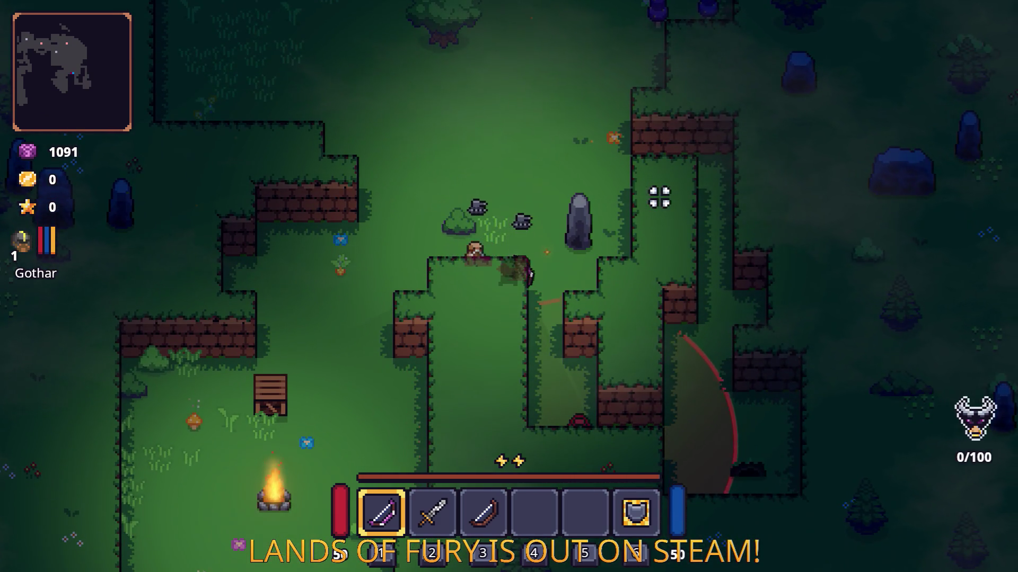
- Switch to the sword, dash around the enemies and swing at them
key("w")
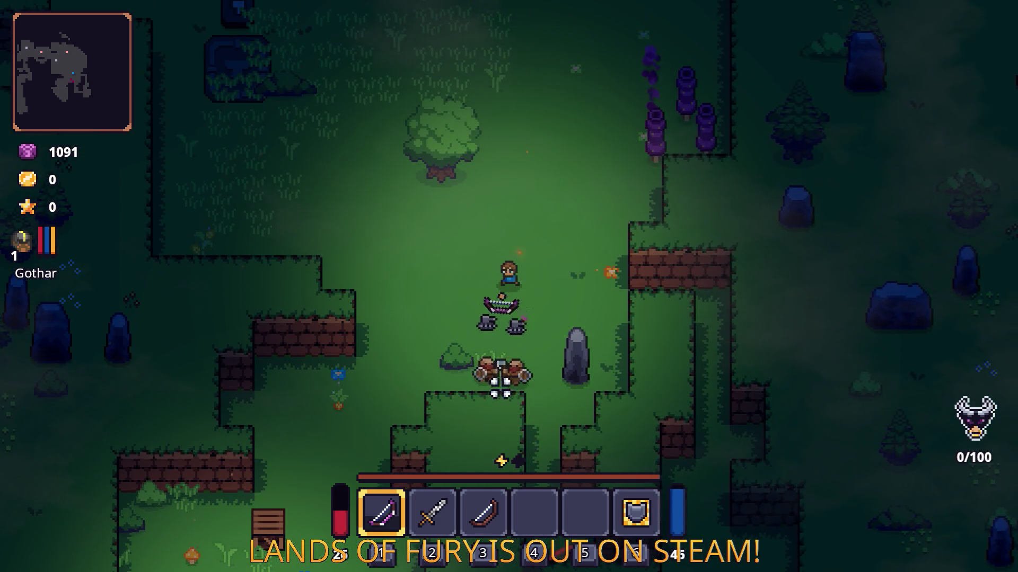
key("w")
key("d")
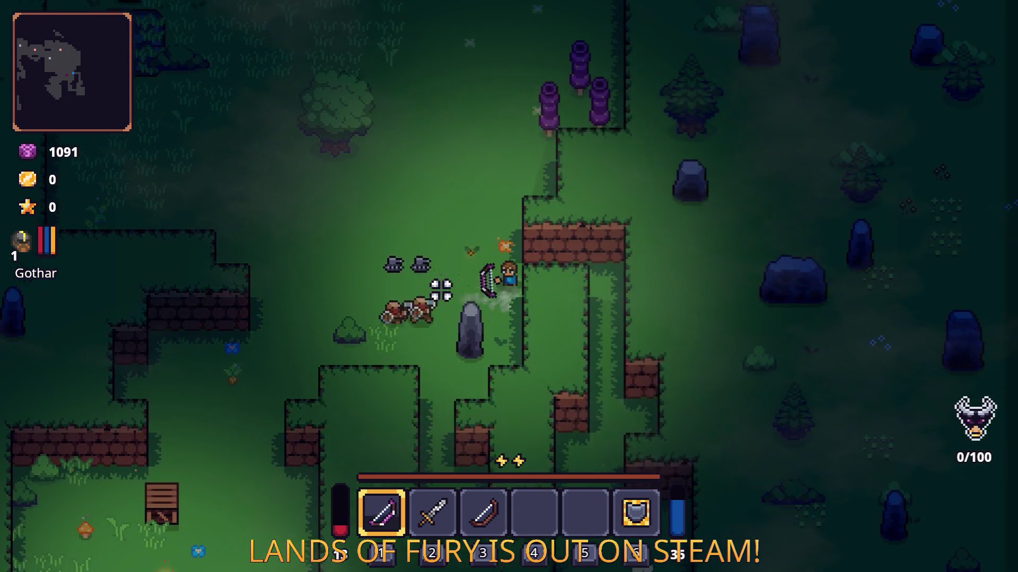
key("2")
key("a")
key("space")
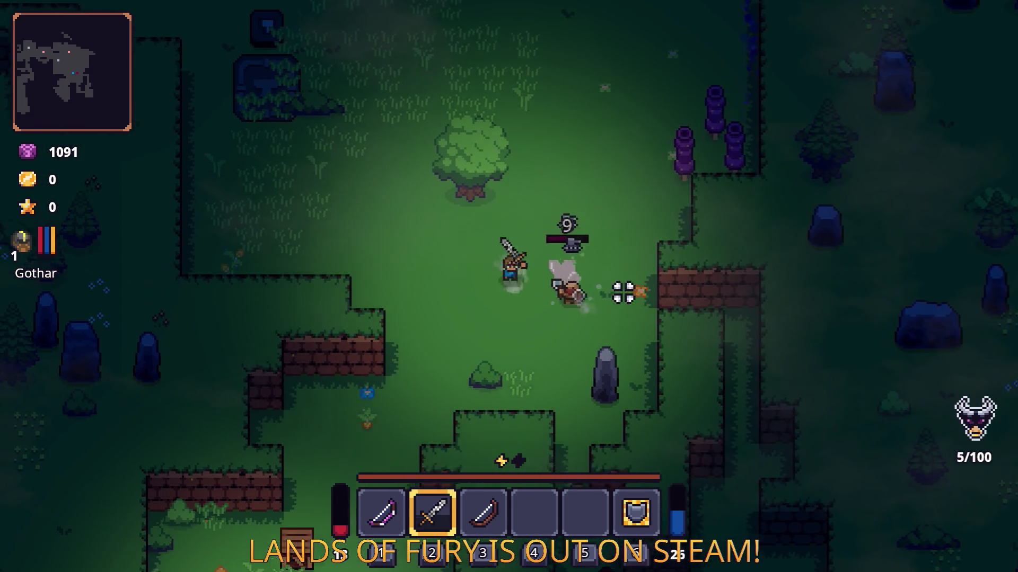
key("s")
key("space")
key("a")
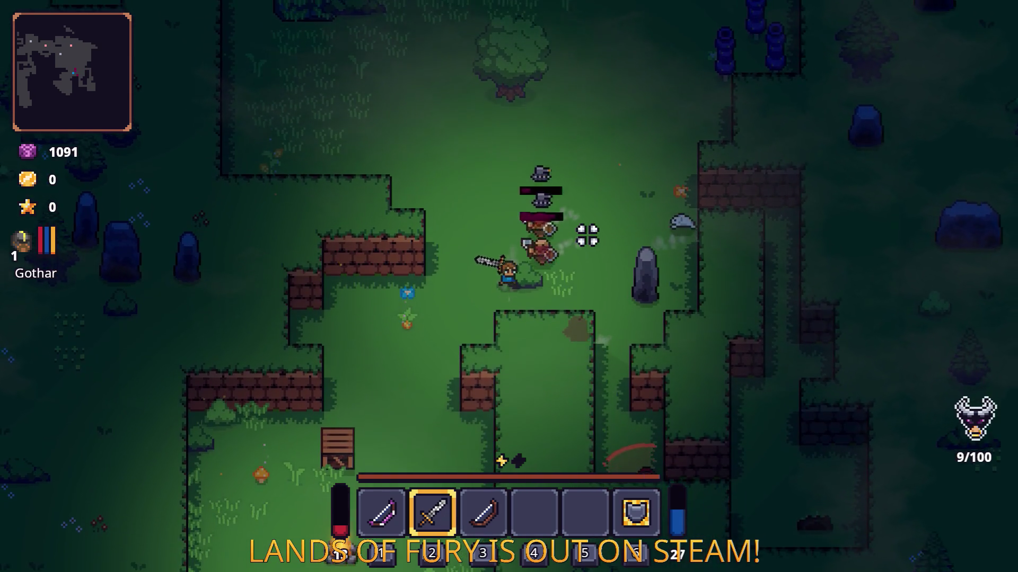
left_click(581, 229)
key("s")
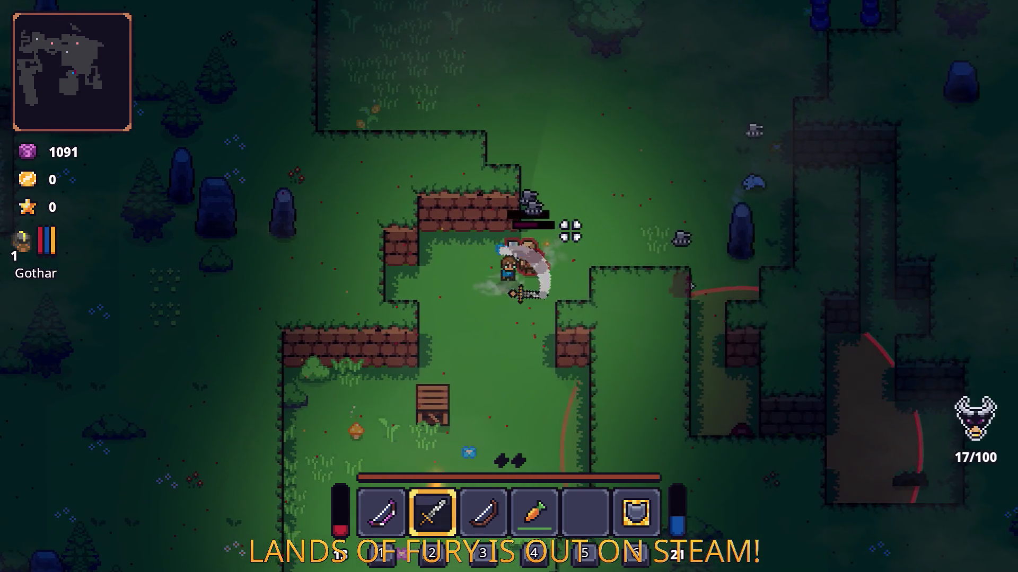
key("space")
- Switch back to the bow, shoot a spore at an enemy, then pause and stop the game
key("w")
key("1")
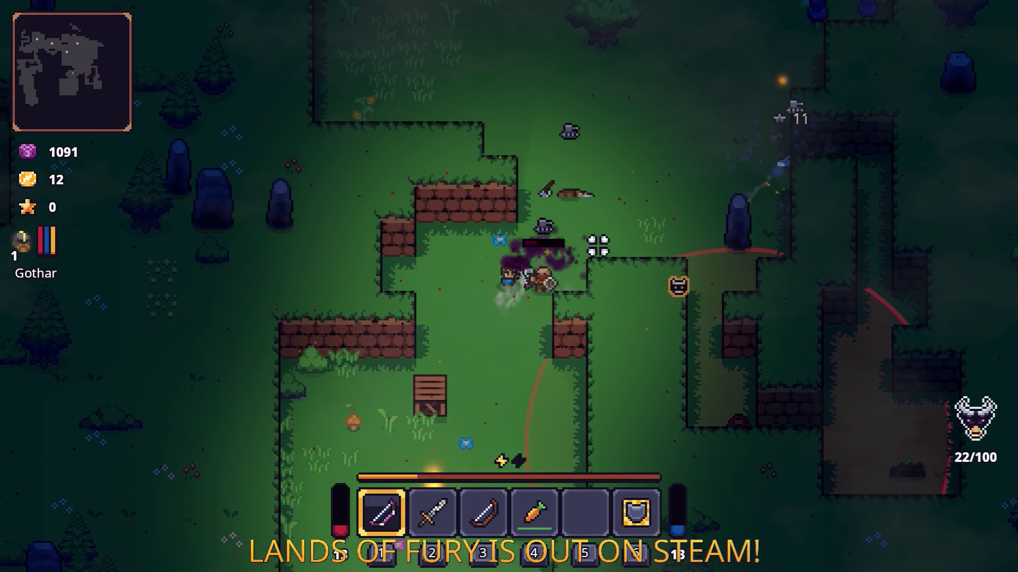
key("a")
left_click(643, 278)
key("s")
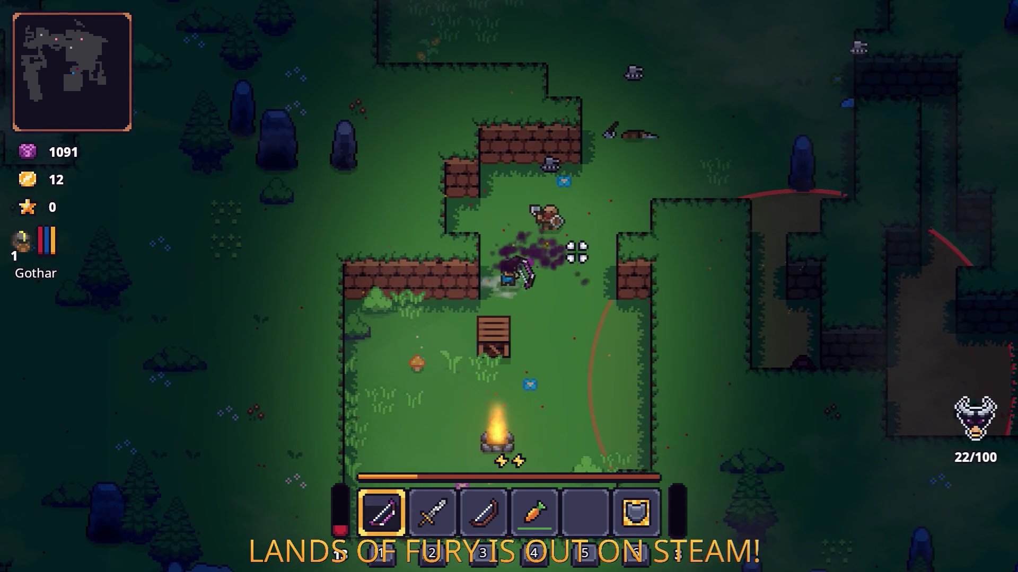
key("Escape")
left_click(558, 512)
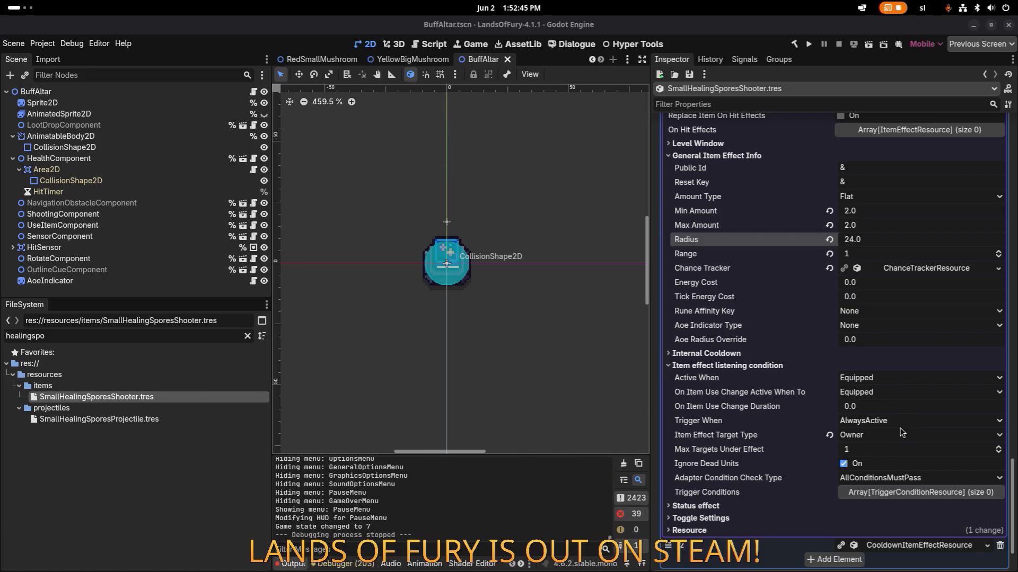
- Set Max Targets Under Effect to 50, save, and change Trigger When to OnProjectileExploded
scroll(880, 424, "up", 15)
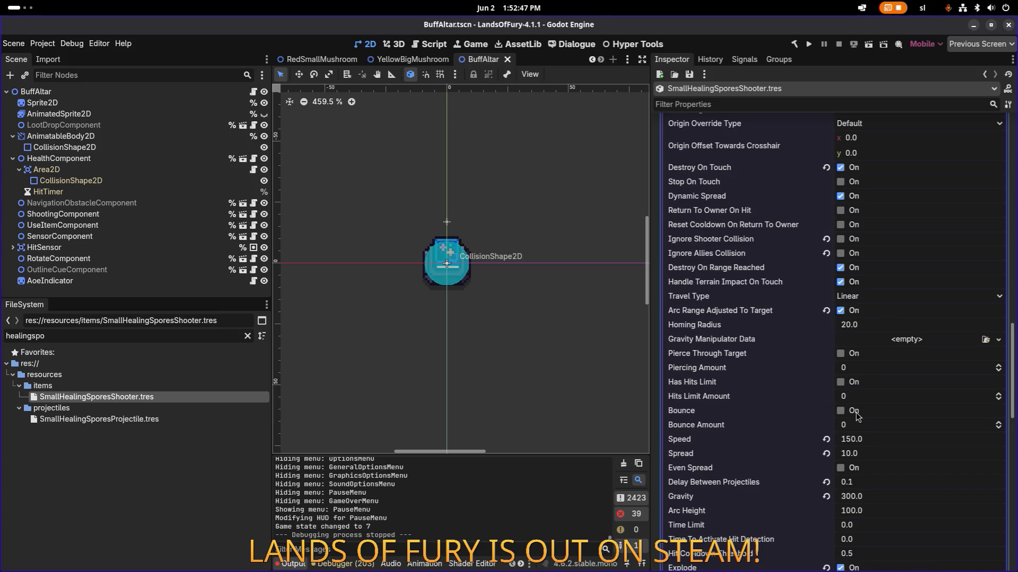
scroll(857, 416, "down", 10)
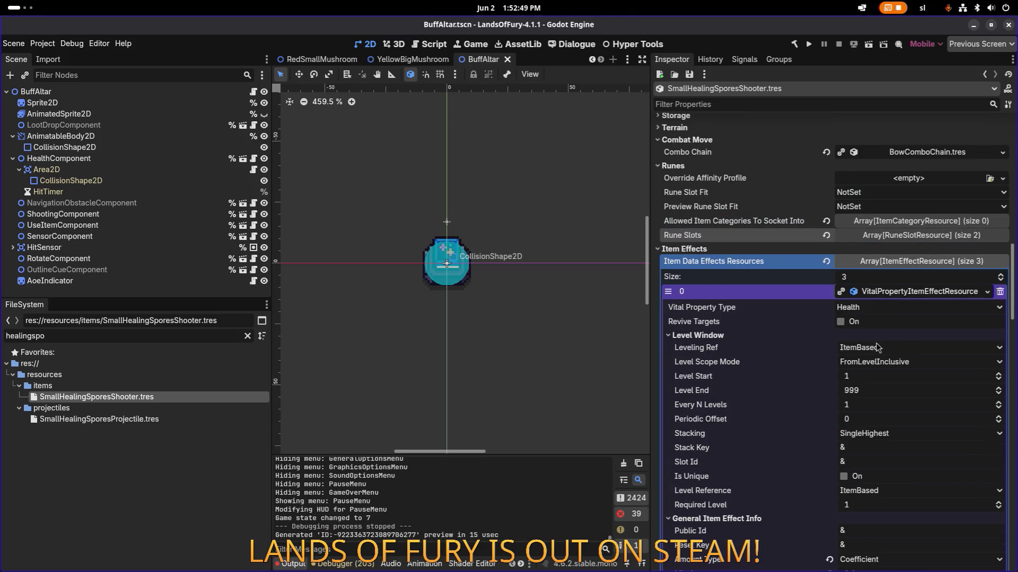
scroll(877, 348, "down", 8)
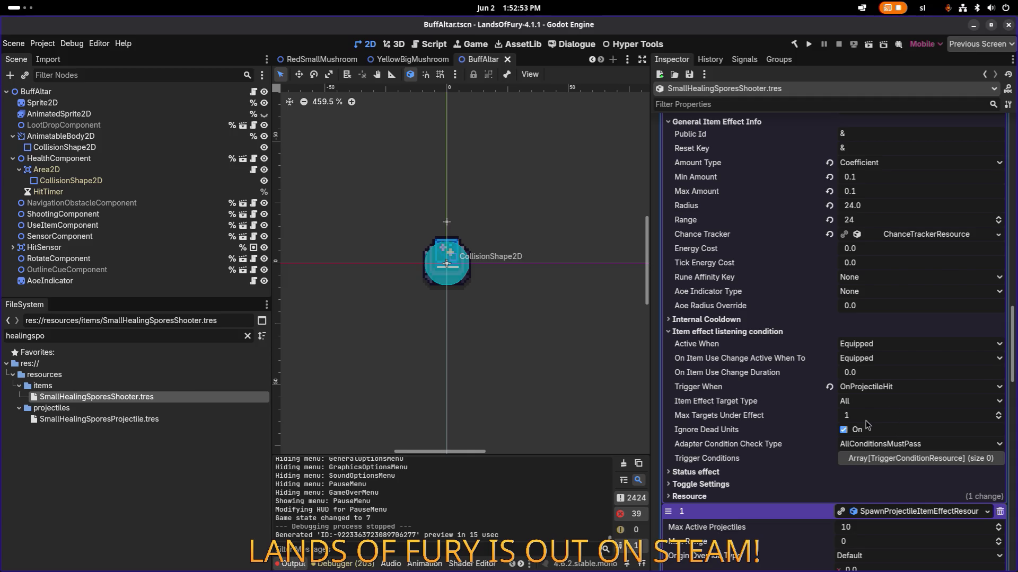
left_click(881, 416)
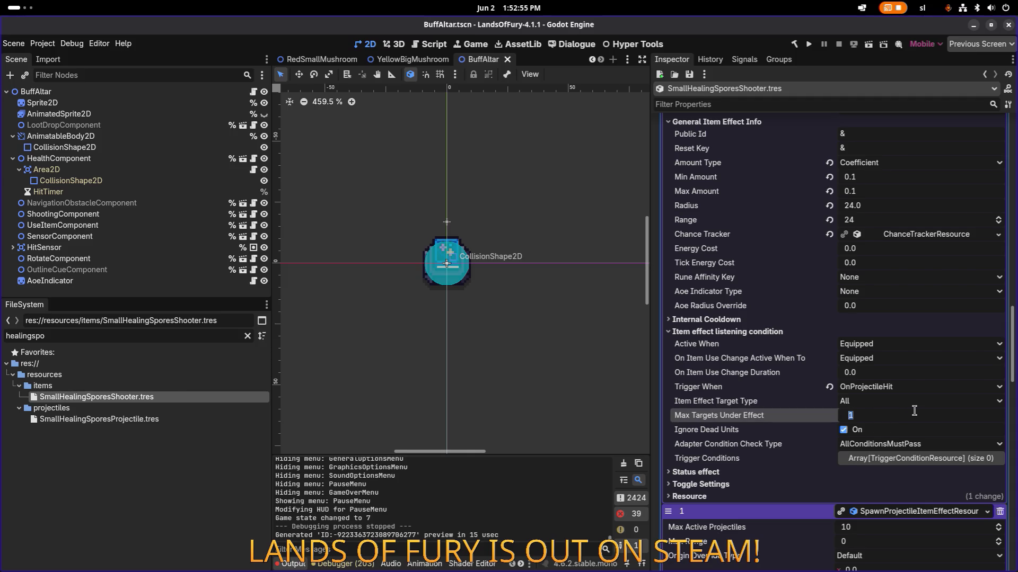
type("50")
key("Return")
key("ctrl+s")
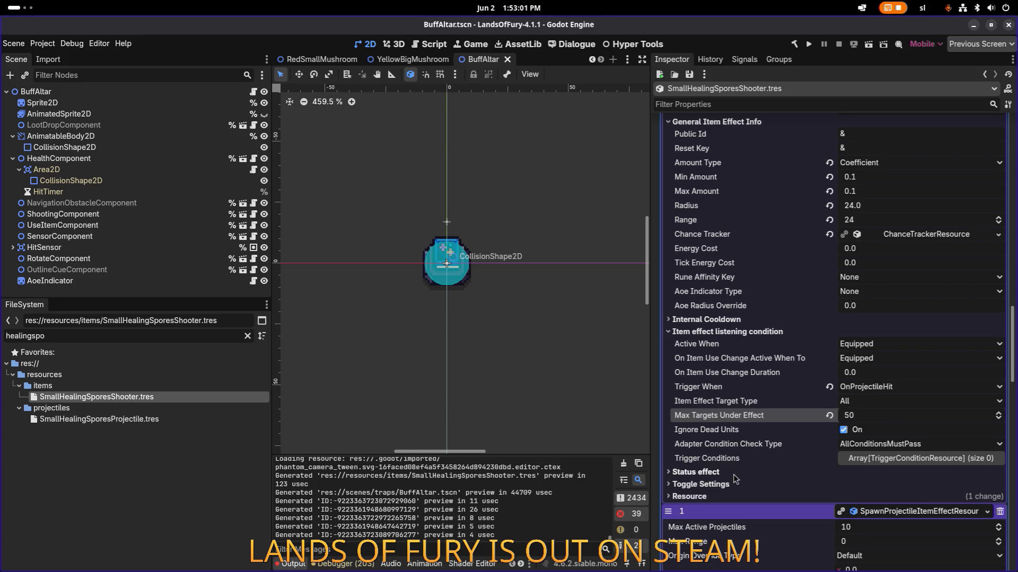
left_click(889, 392)
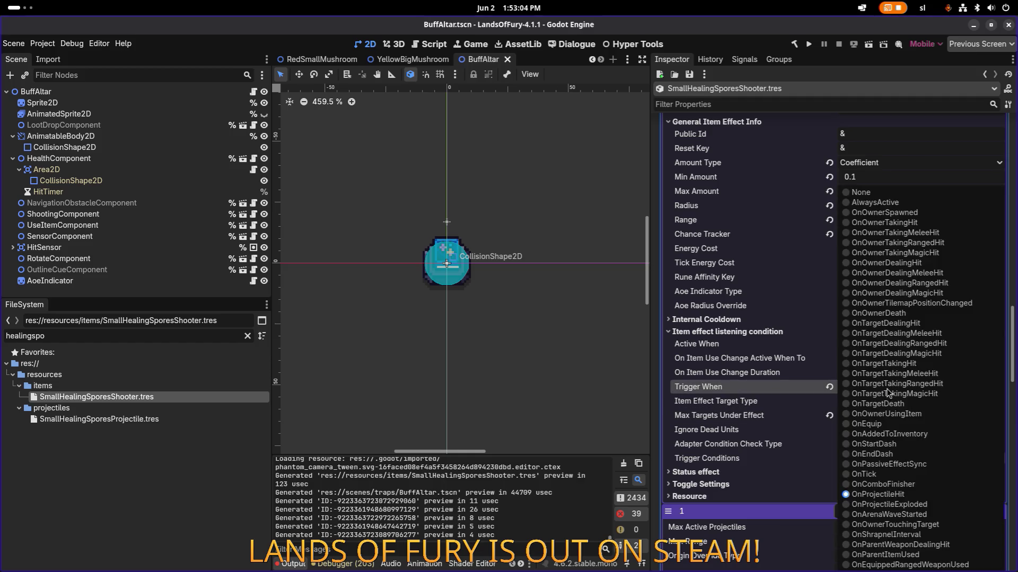
left_click(923, 506)
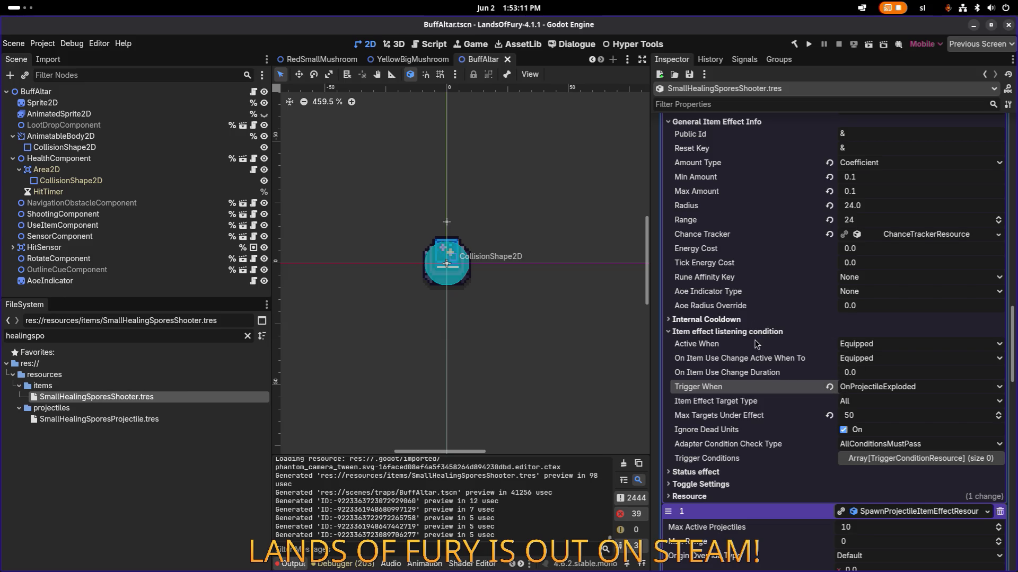
- Set the healing effect's Radius and Range to 64 and save
scroll(753, 376, "up", 5)
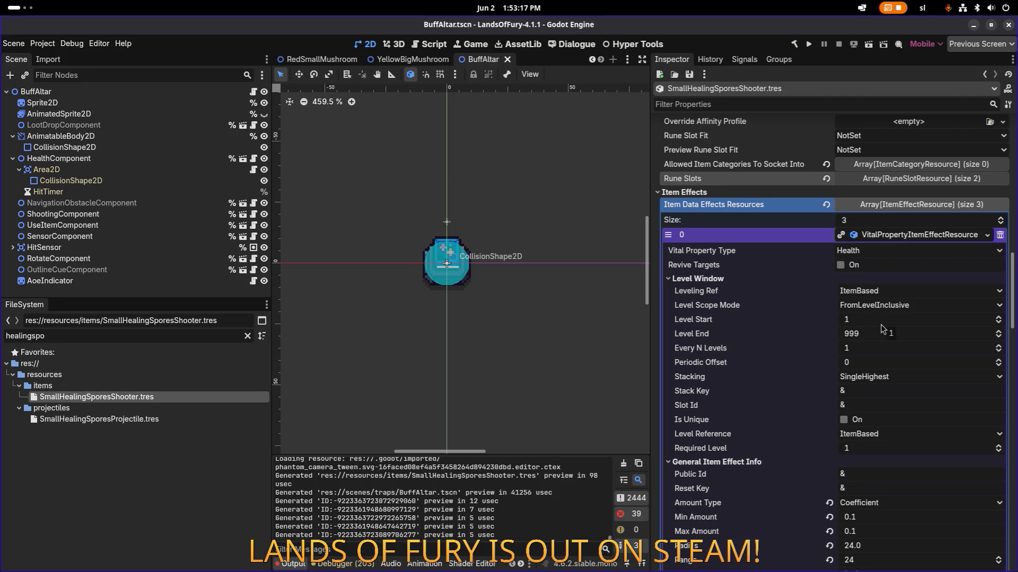
scroll(814, 332, "down", 1)
scroll(814, 332, "down", 2)
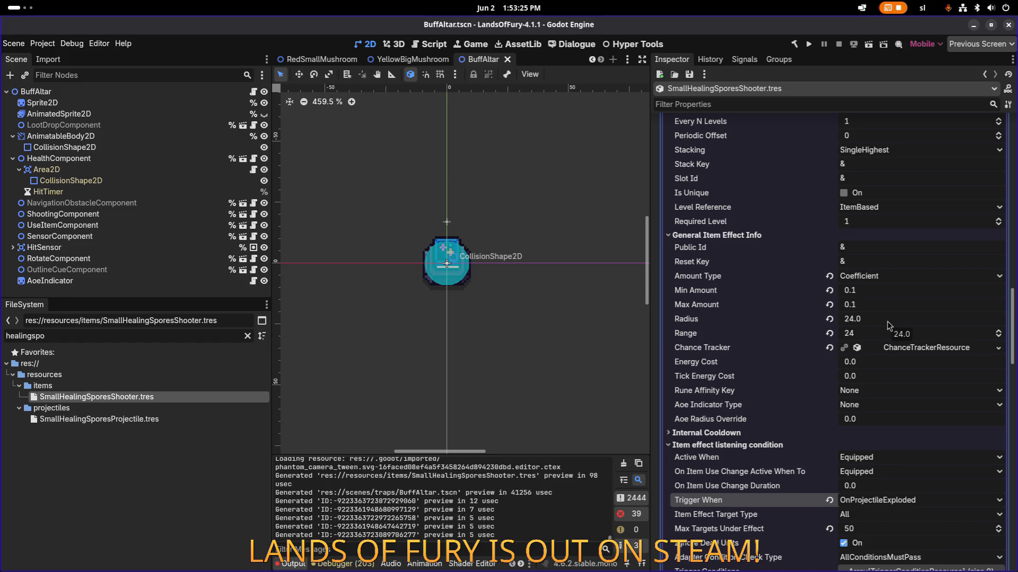
left_click(888, 322)
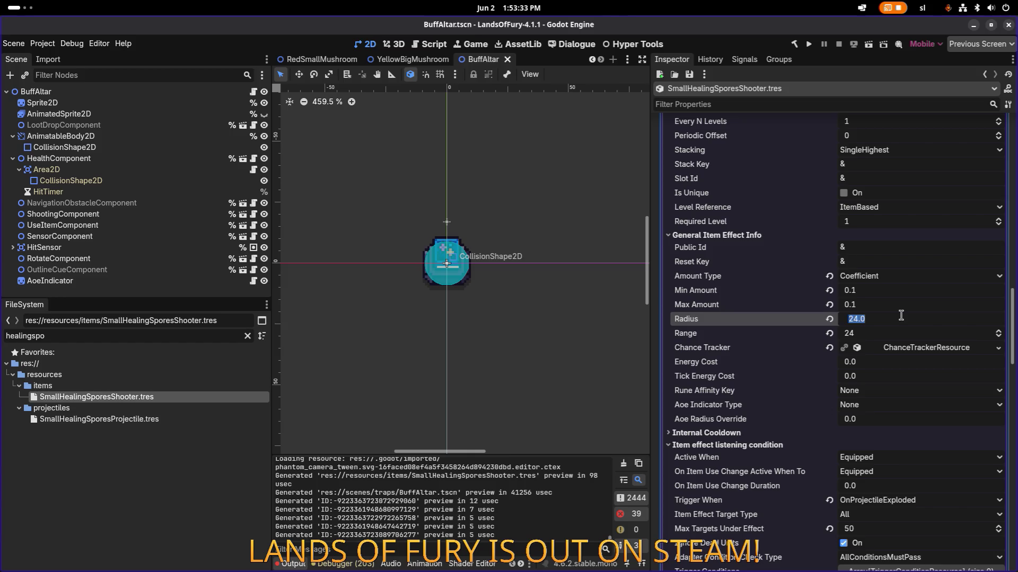
type("64")
key("Tab")
type("64")
key("ctrl+s")
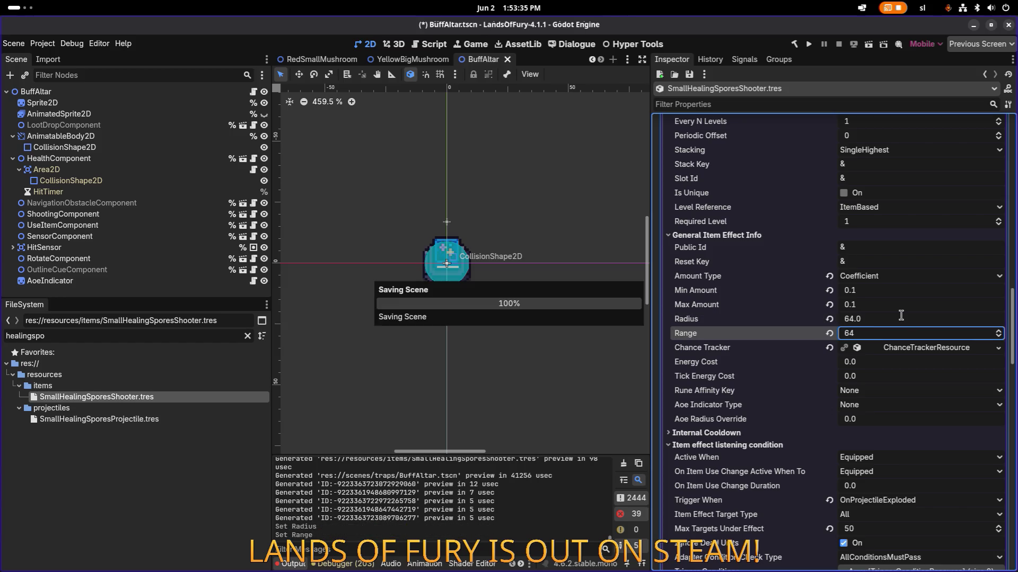
- Raise the projectile's Explosion Radius from 24 to 64 and save the scene
scroll(877, 330, "down", 15)
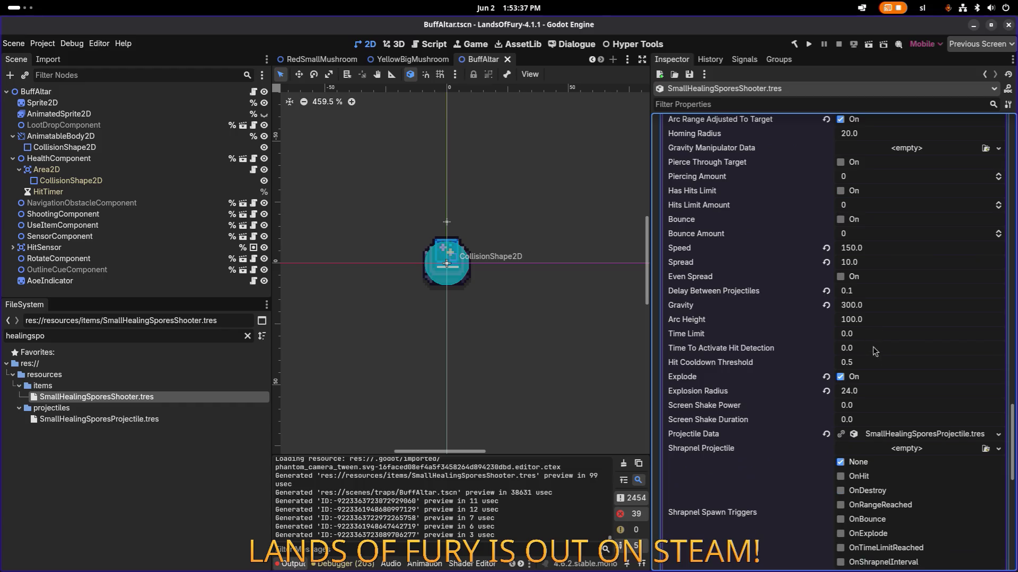
scroll(860, 387, "up", 12)
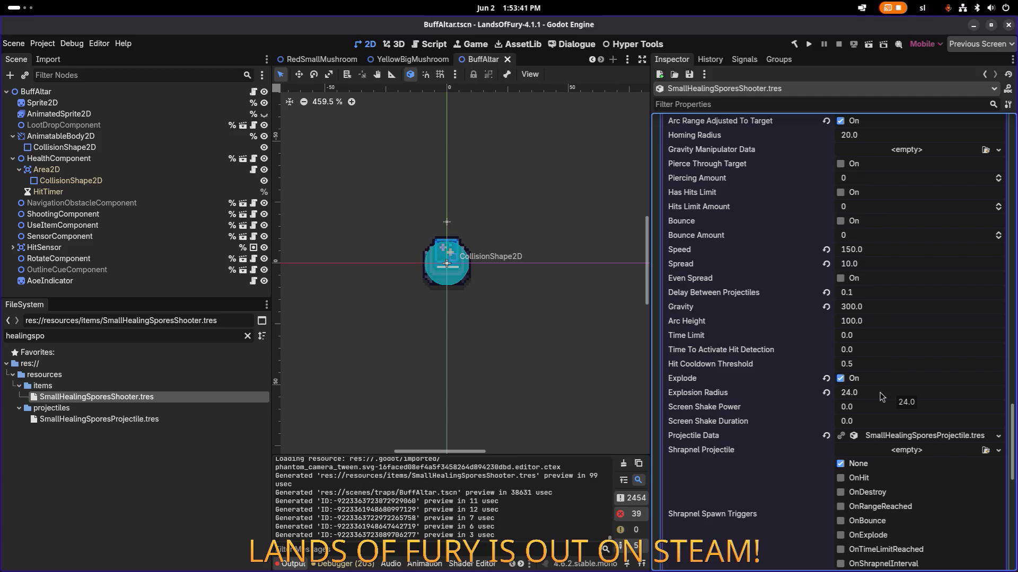
left_click(871, 397)
scroll(871, 396, "up", 5)
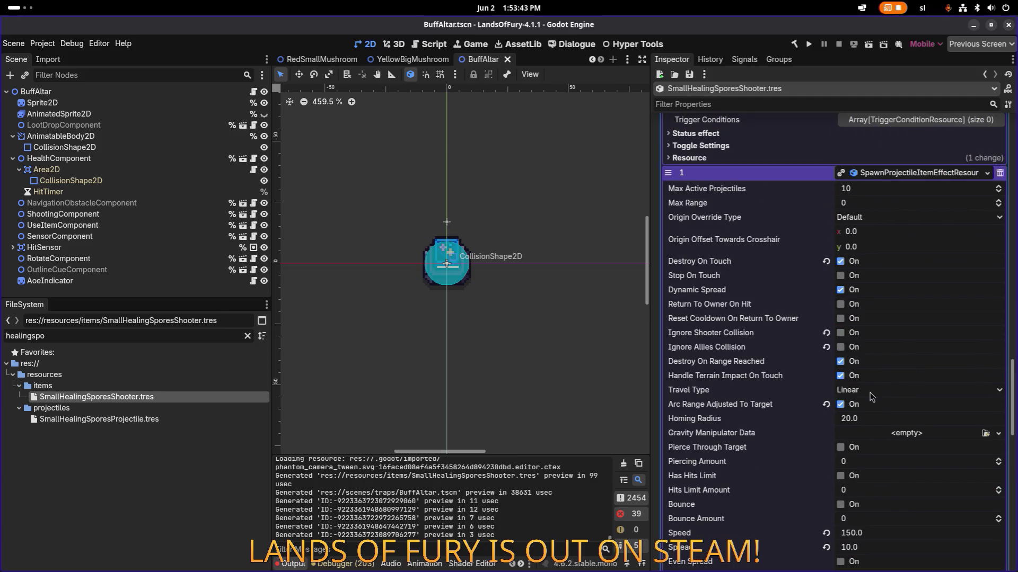
scroll(872, 397, "down", 5)
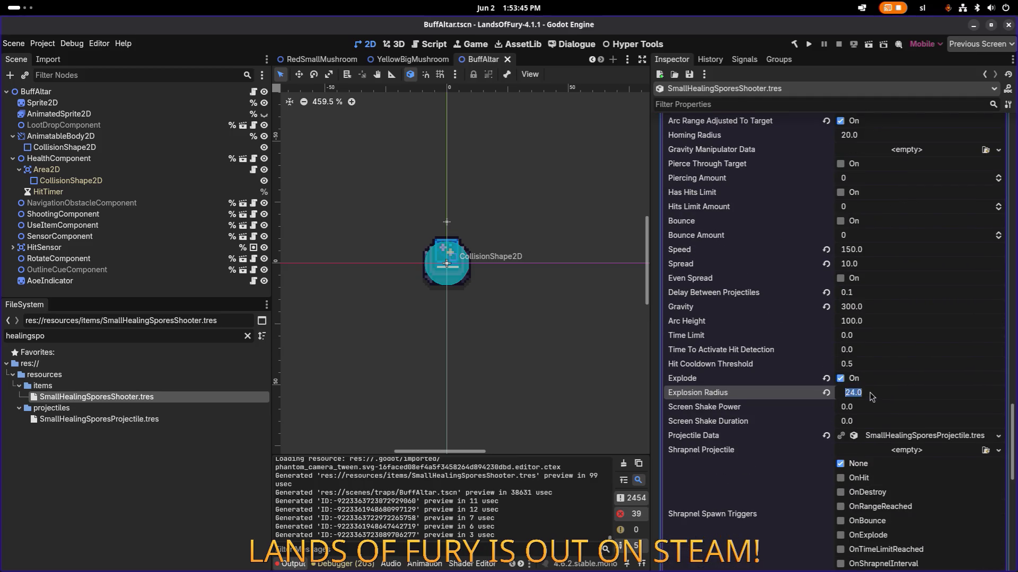
type("64")
key("Return")
key("ctrl+s")
- Change the spawn effect's Radius to 64
scroll(877, 359, "up", 13)
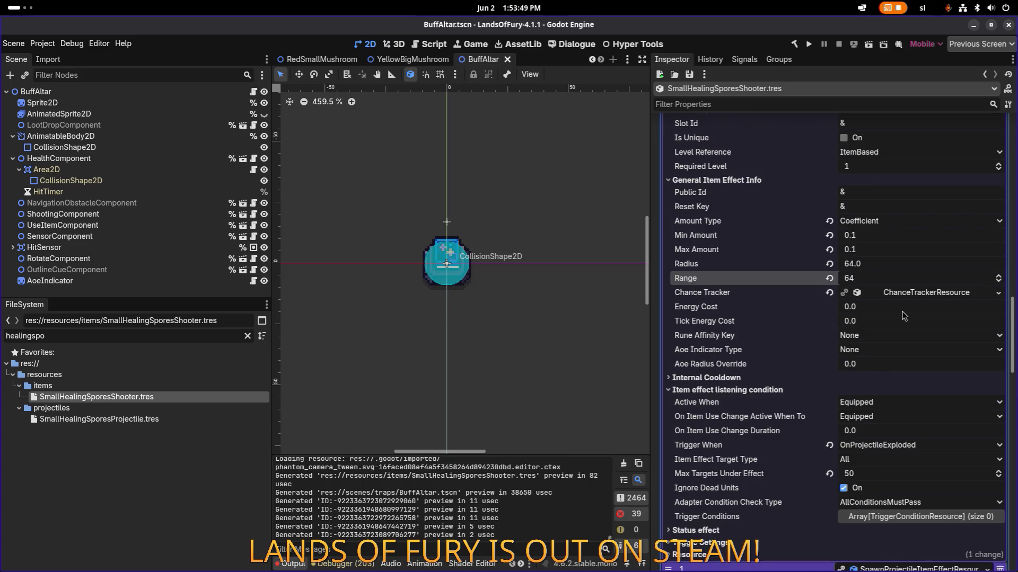
scroll(904, 316, "down", 13)
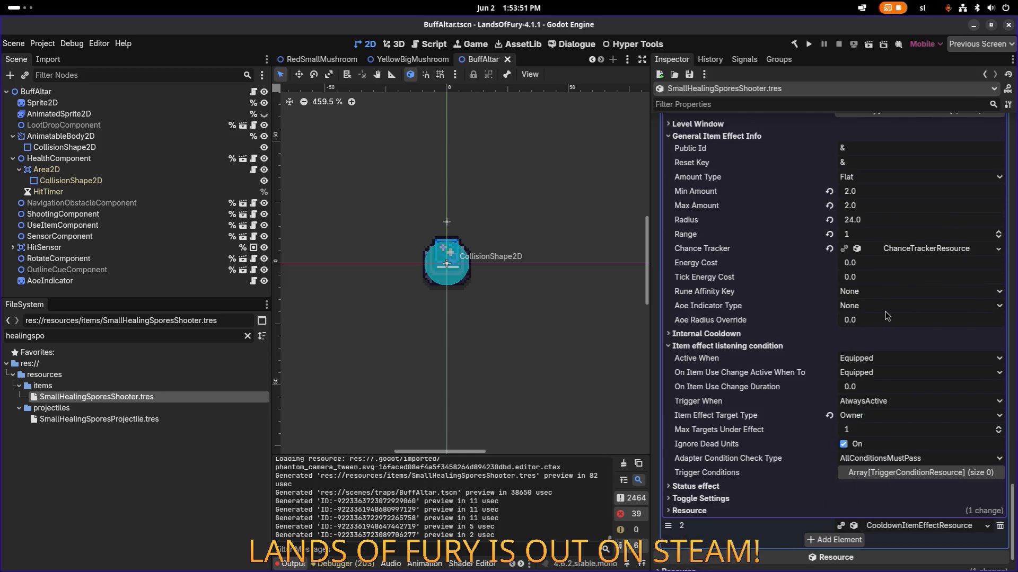
left_click(892, 222)
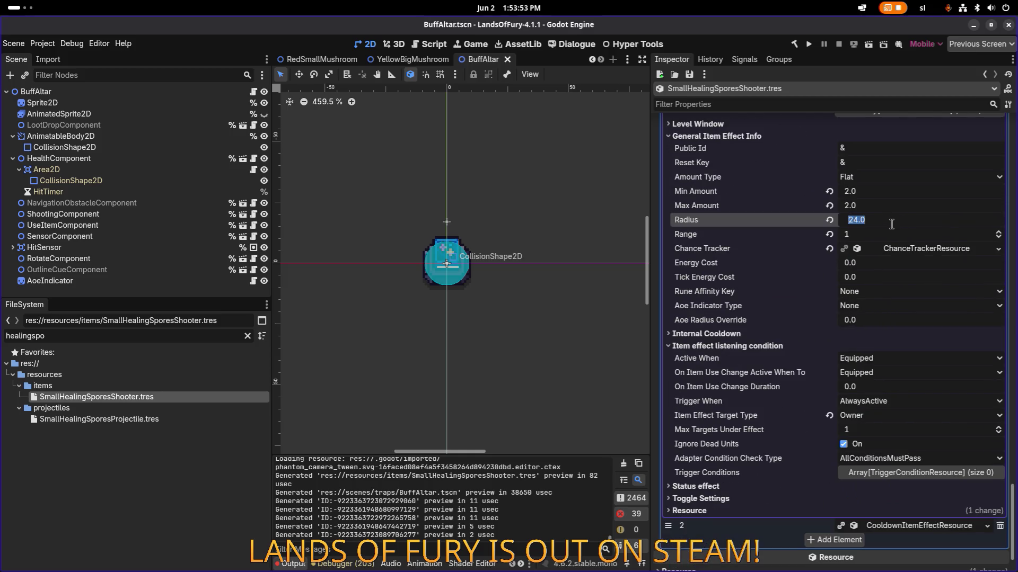
type("64")
key("Return")
scroll(891, 228, "up", 15)
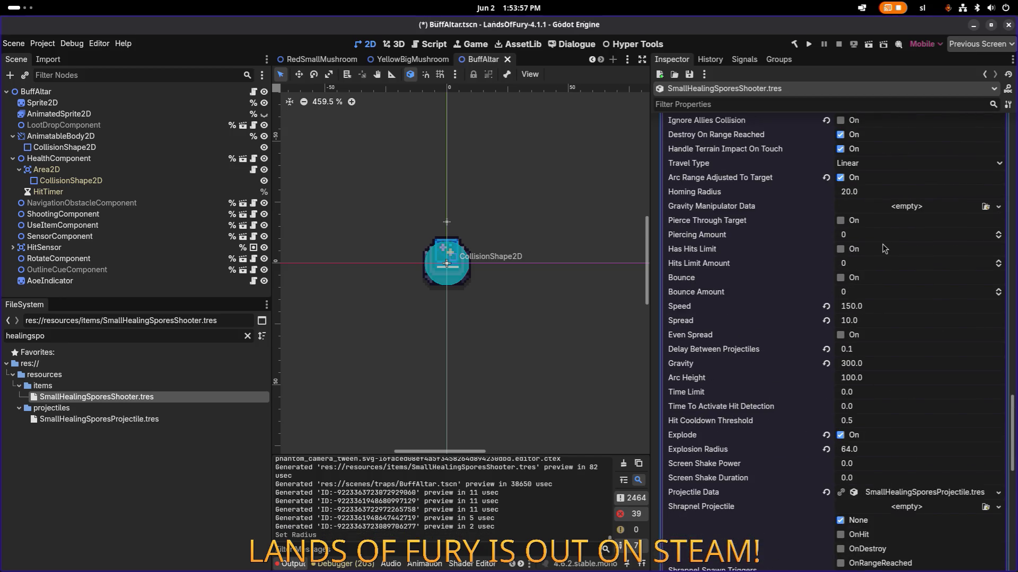
scroll(884, 249, "up", 8)
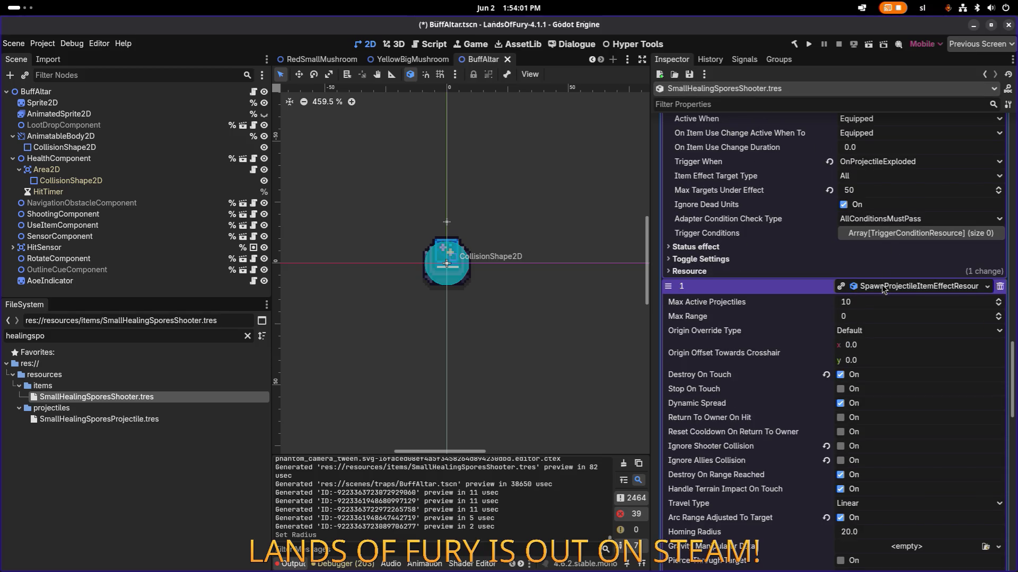
- Save the scene, run the game, and switch to the Lands of Fury press kit in the browser
left_click(881, 316)
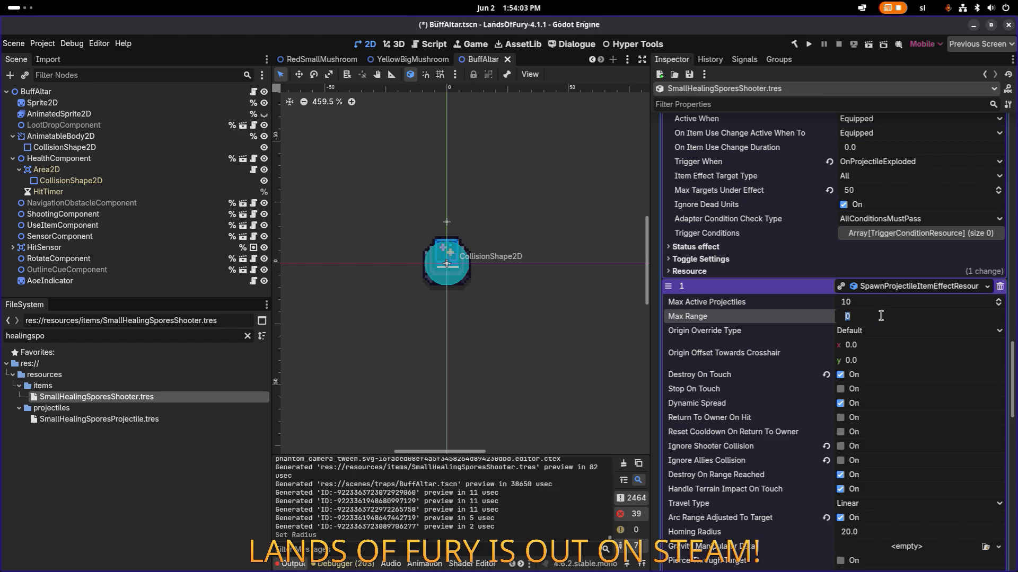
left_click(809, 44)
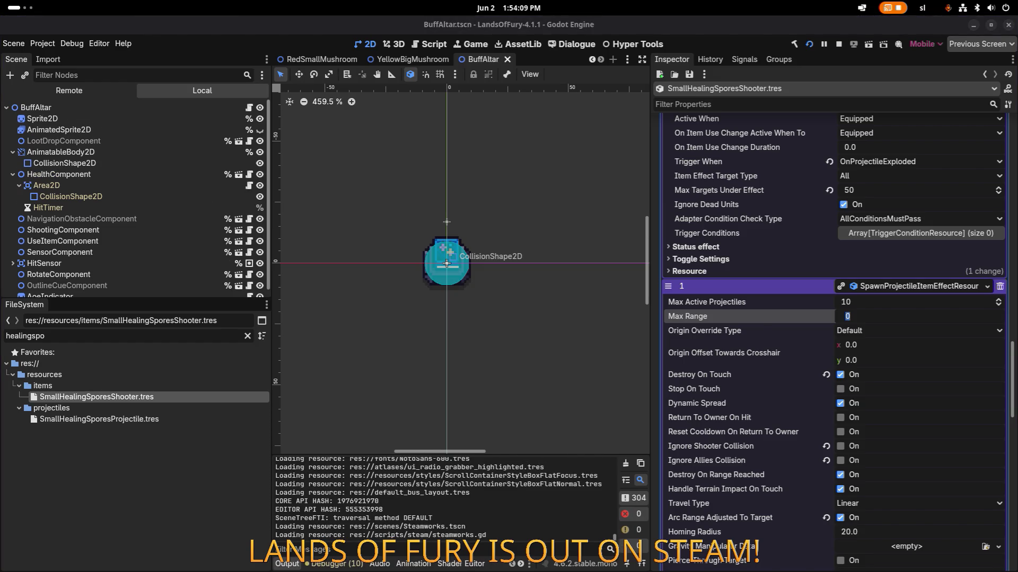
key("alt+Tab")
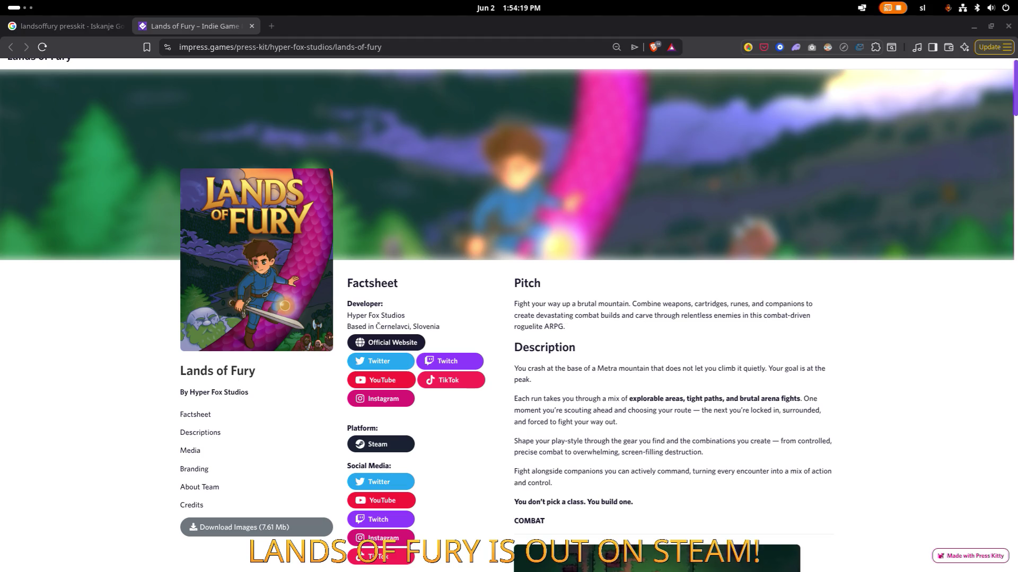
left_click(106, 221)
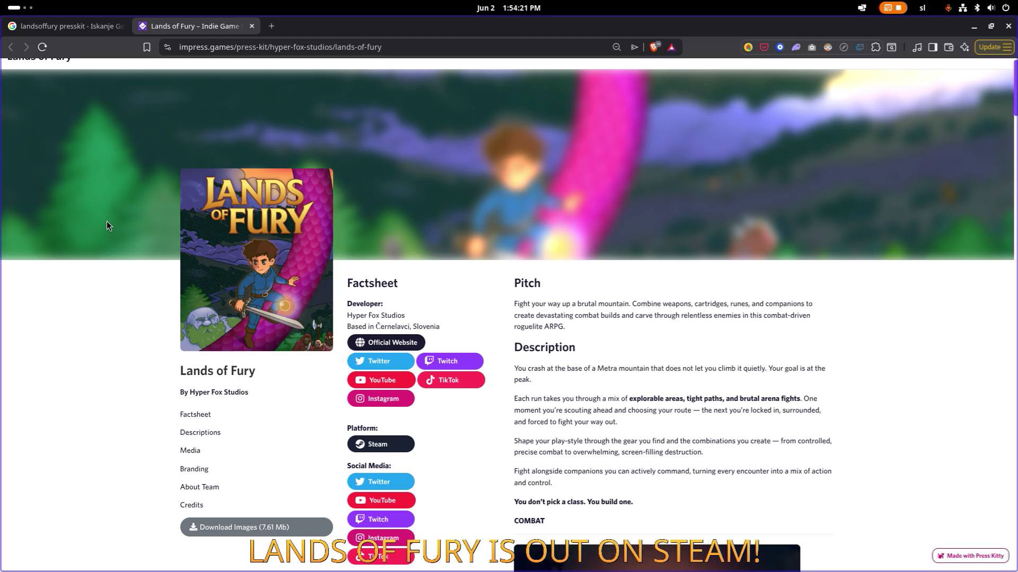
key("alt+Tab")
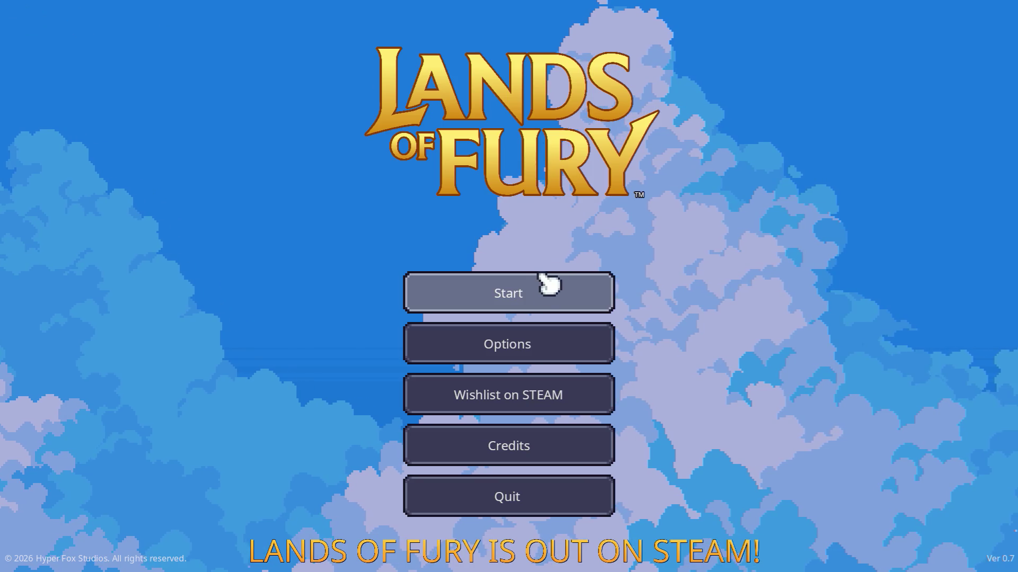
- Start a new game with the first profile and travel through the purple portal
left_click(536, 294)
left_click(525, 297)
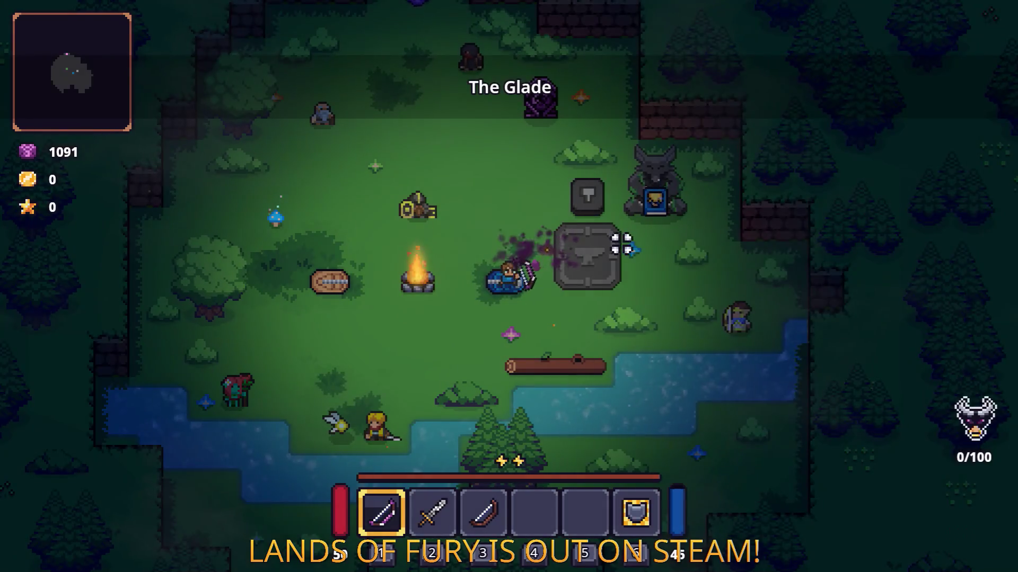
key("w")
key("w")
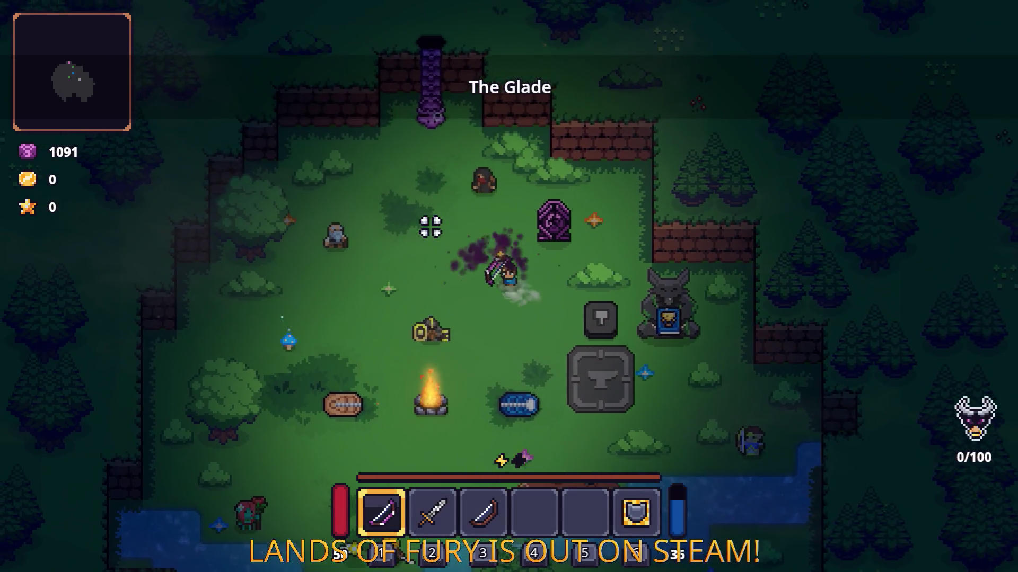
key("e")
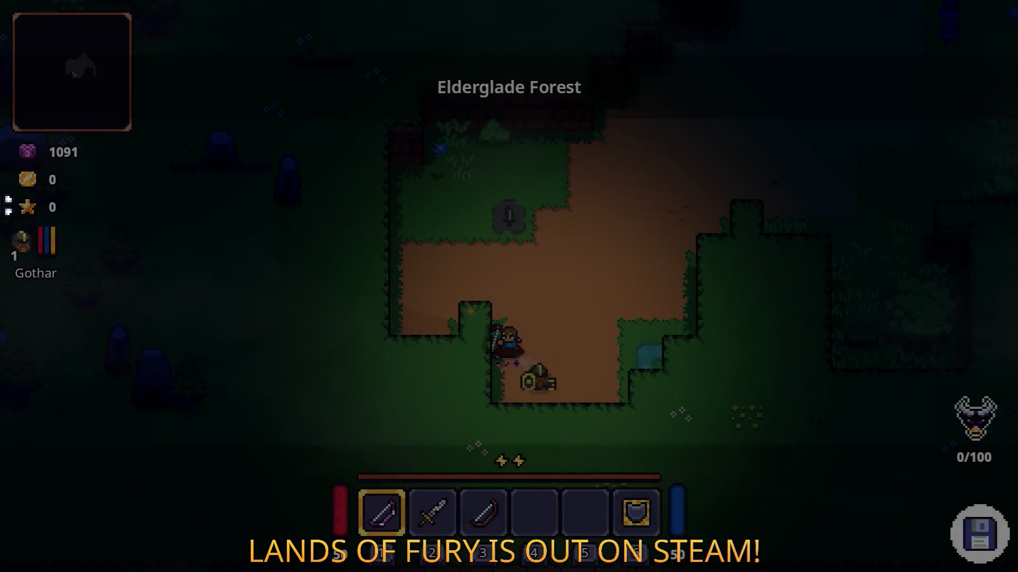
- Walk into Elderglade Forest and swing the sword at the purple pillar
key("d")
key("w")
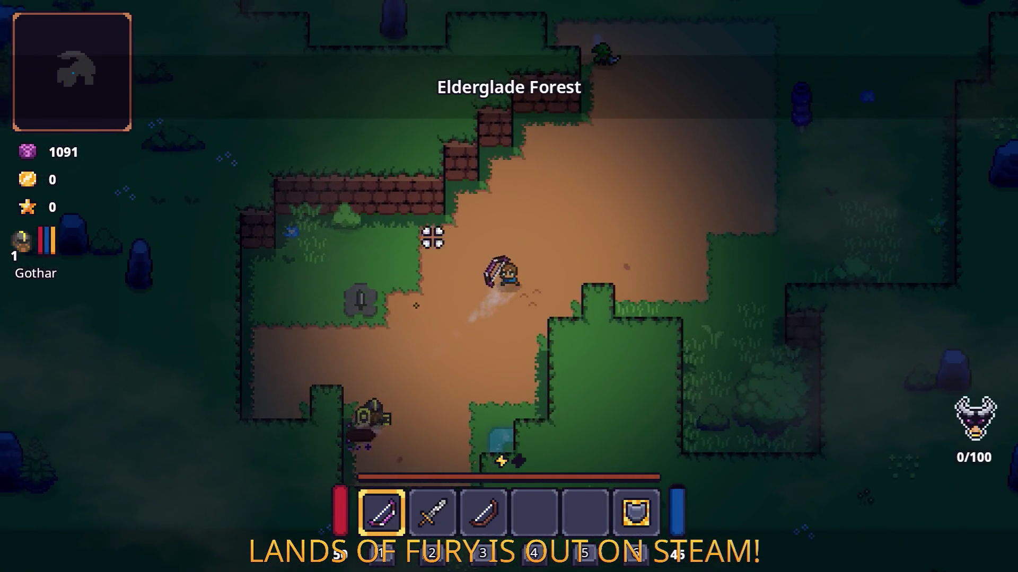
key("d")
key("2")
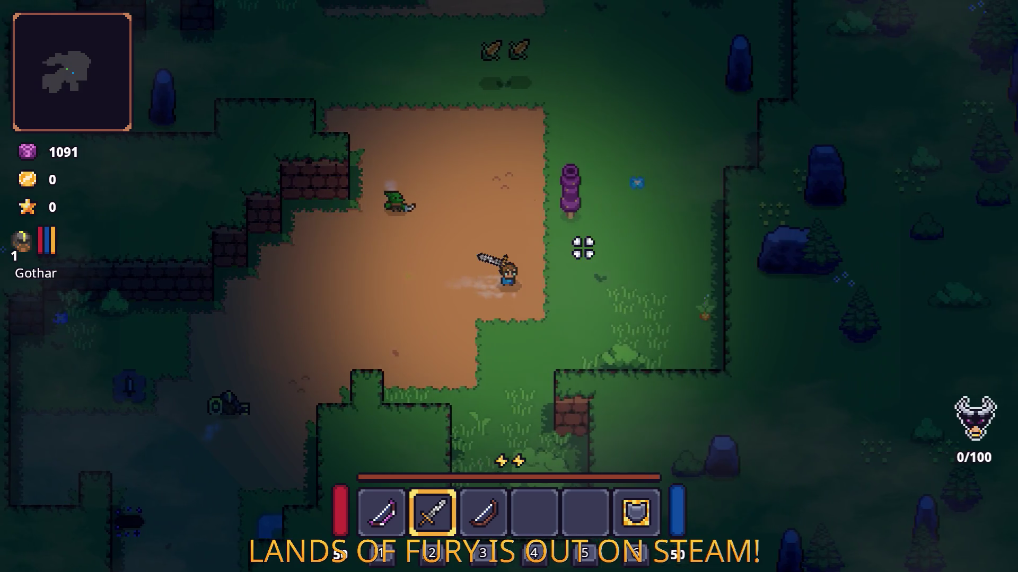
left_click(532, 218)
- Switch back to the bow and collect the carrots on the ground
key("w")
key("a")
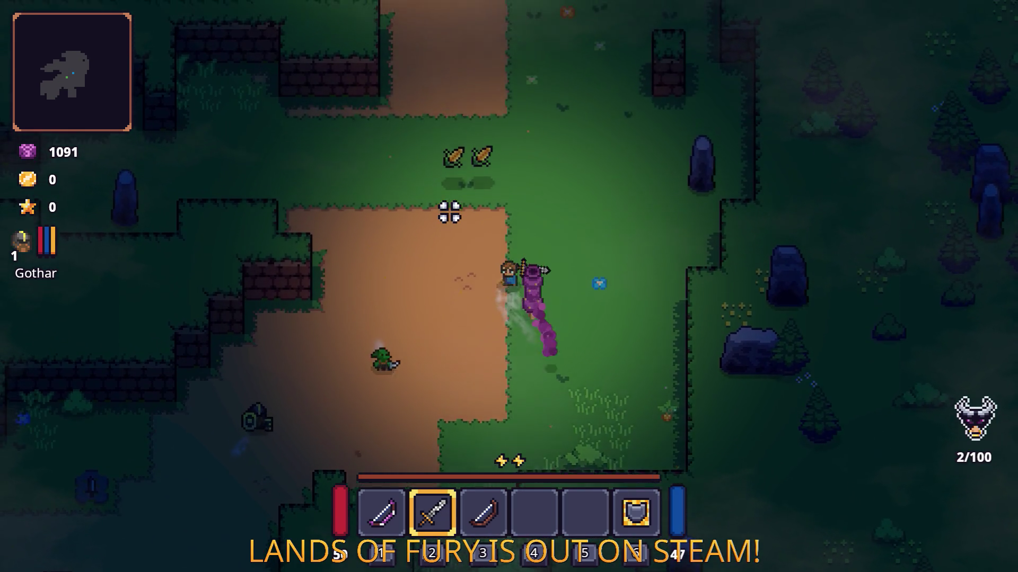
key("s")
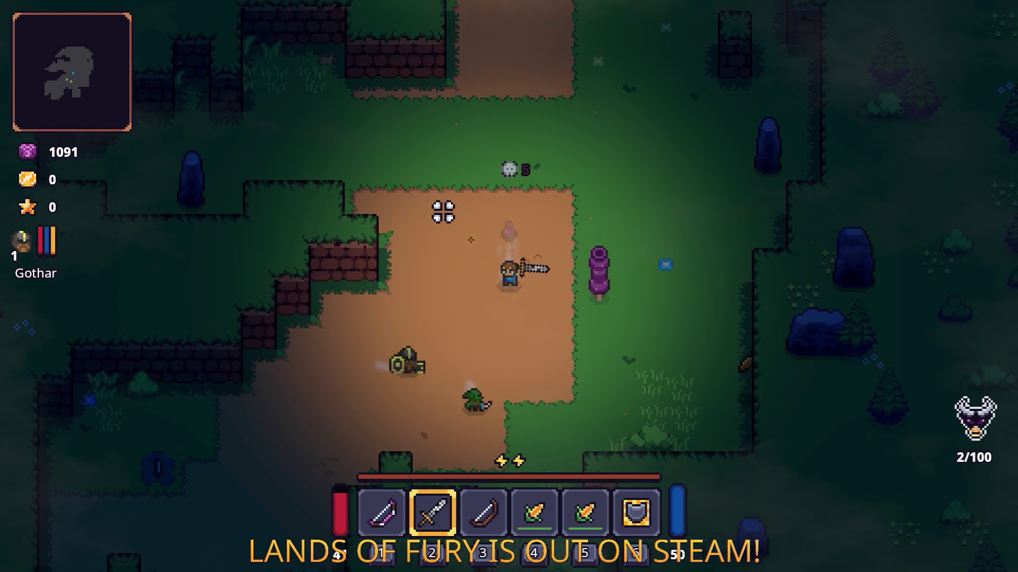
key("1")
key("d")
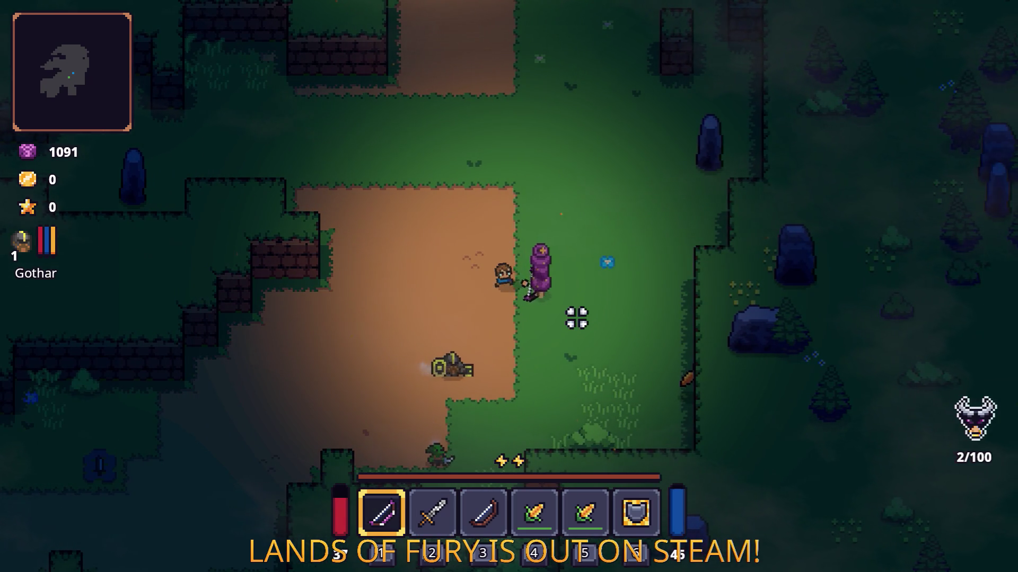
key("s")
key("d")
key("s")
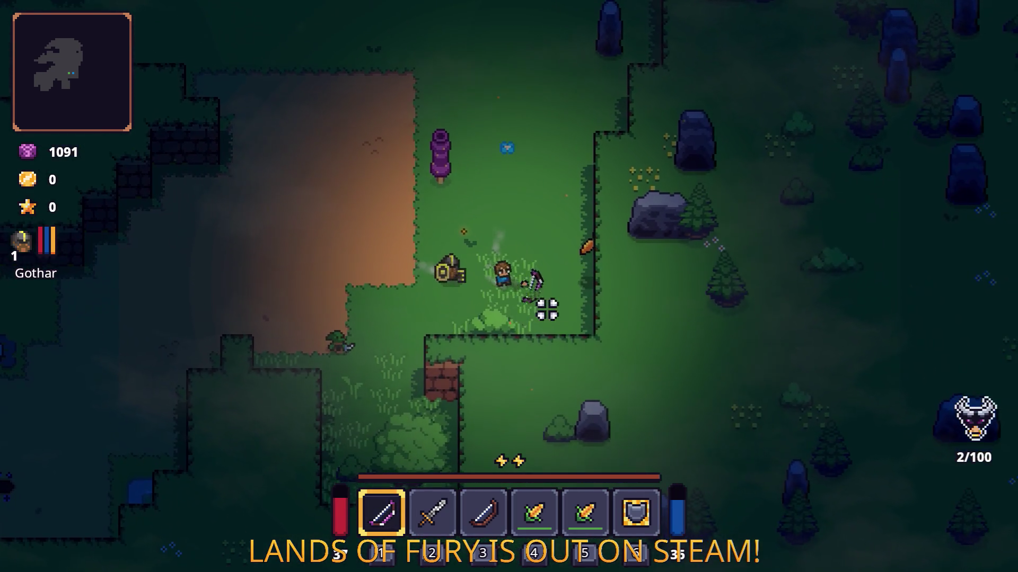
- Dash toward the approaching enemy, then pause the game
key("a")
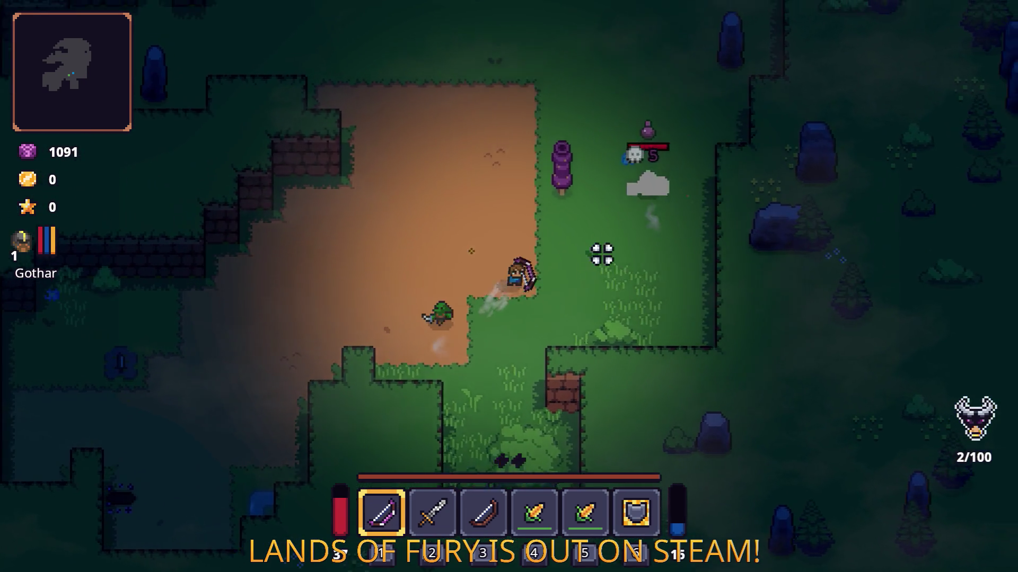
key("w")
key("d")
key("space")
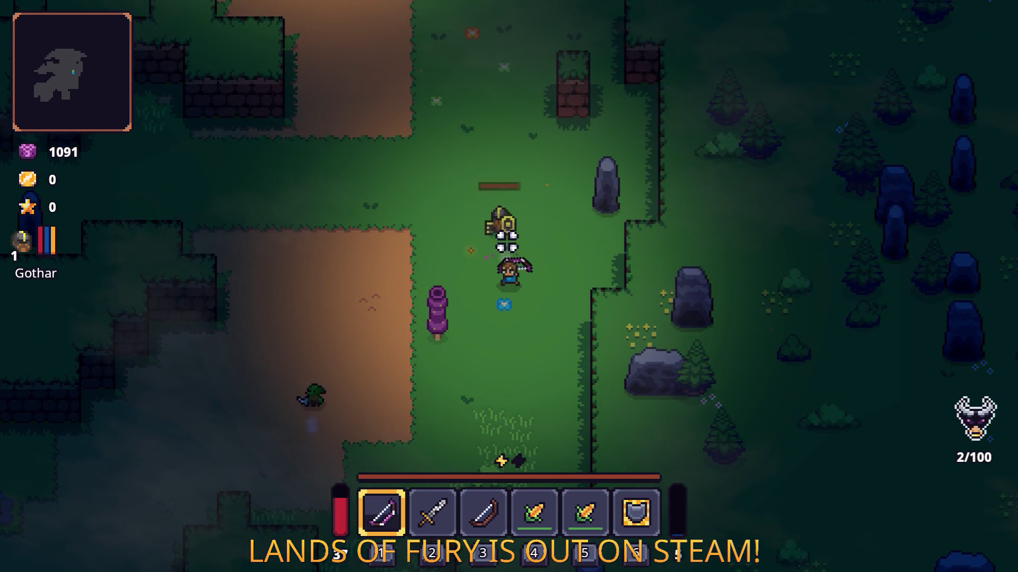
key("Escape")
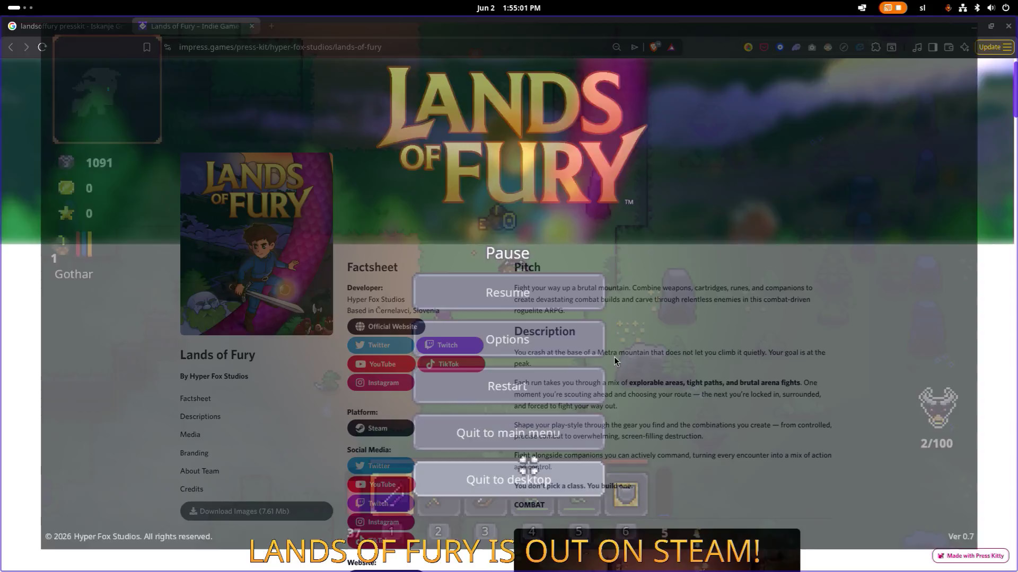